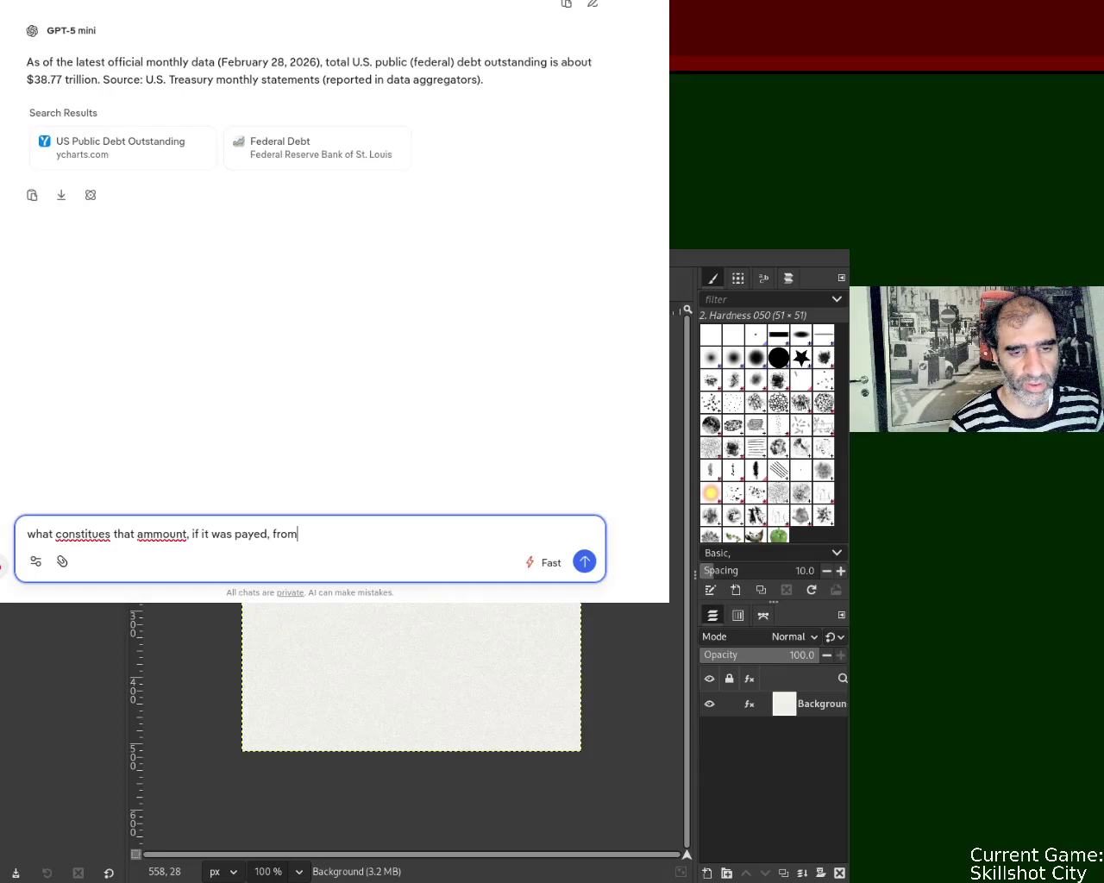
# Send Duck.ai the question on what makes up the $38.77T debt and read the reply.
pyautogui.write('ces')
pyautogui.press('Return')
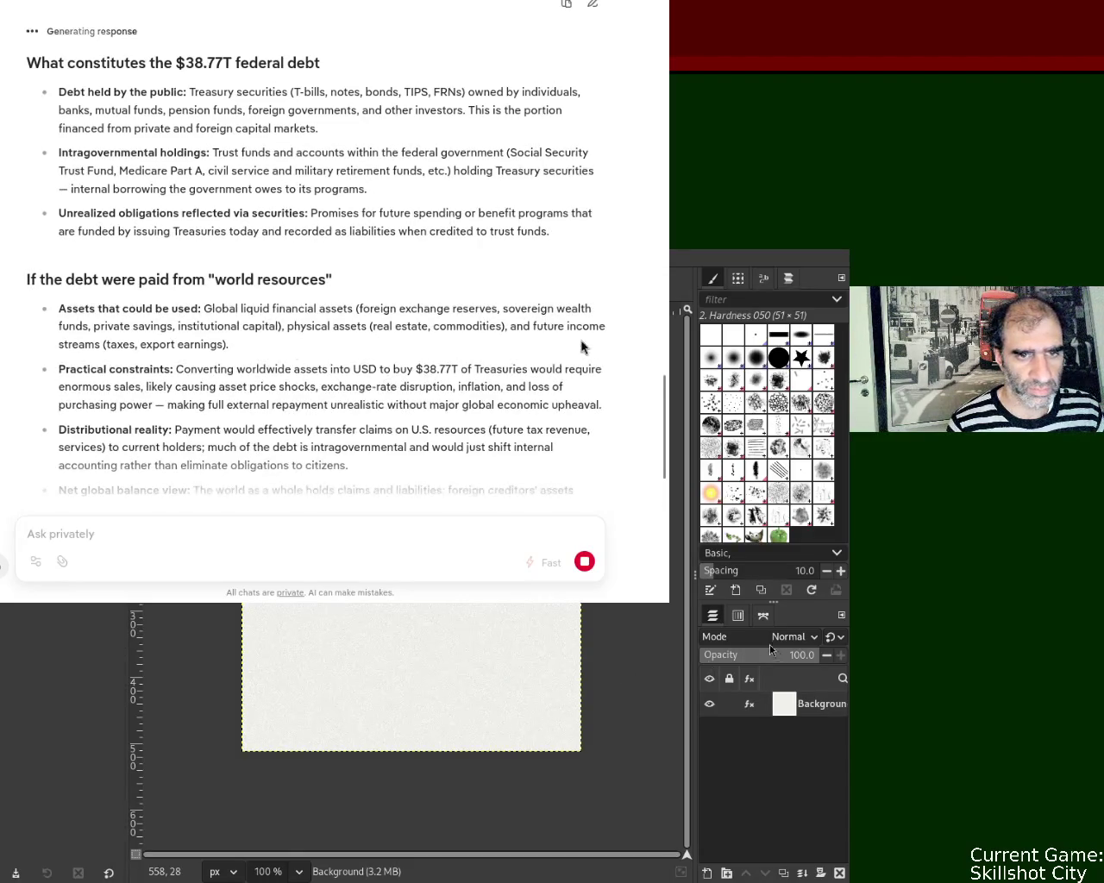
pyautogui.moveTo(664, 409); pyautogui.dragTo(664, 441)
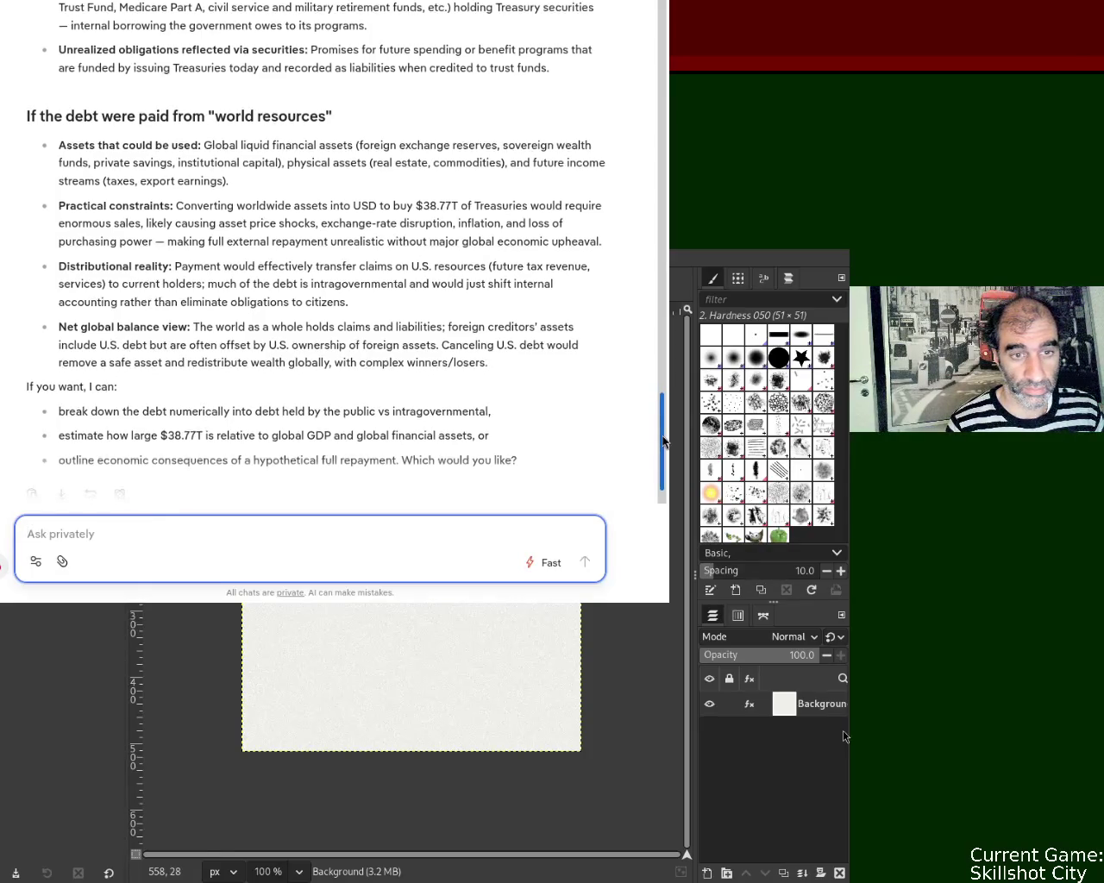
pyautogui.scroll(-1, 663, 443)
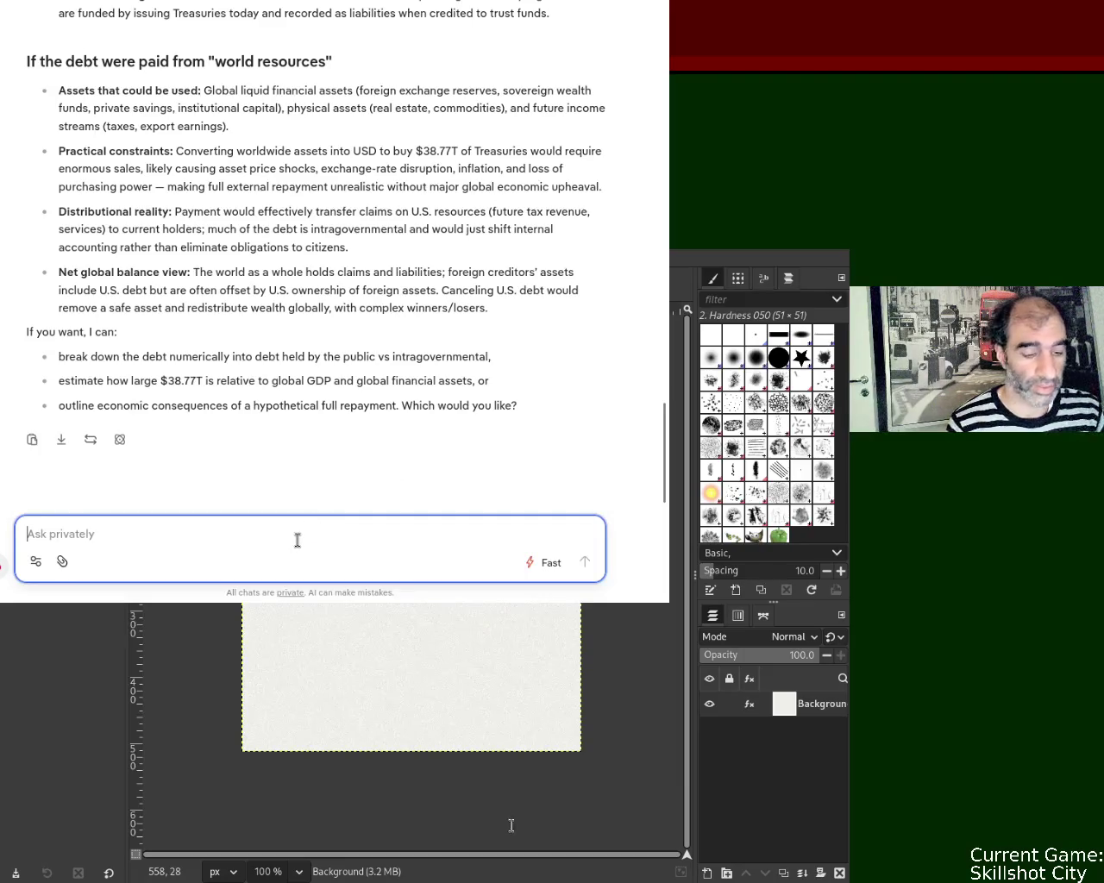
# Ask Duck.ai how the debt compares to world gold and oil, then return to search results.
pyautogui.write('like ammount of world gold or oil')
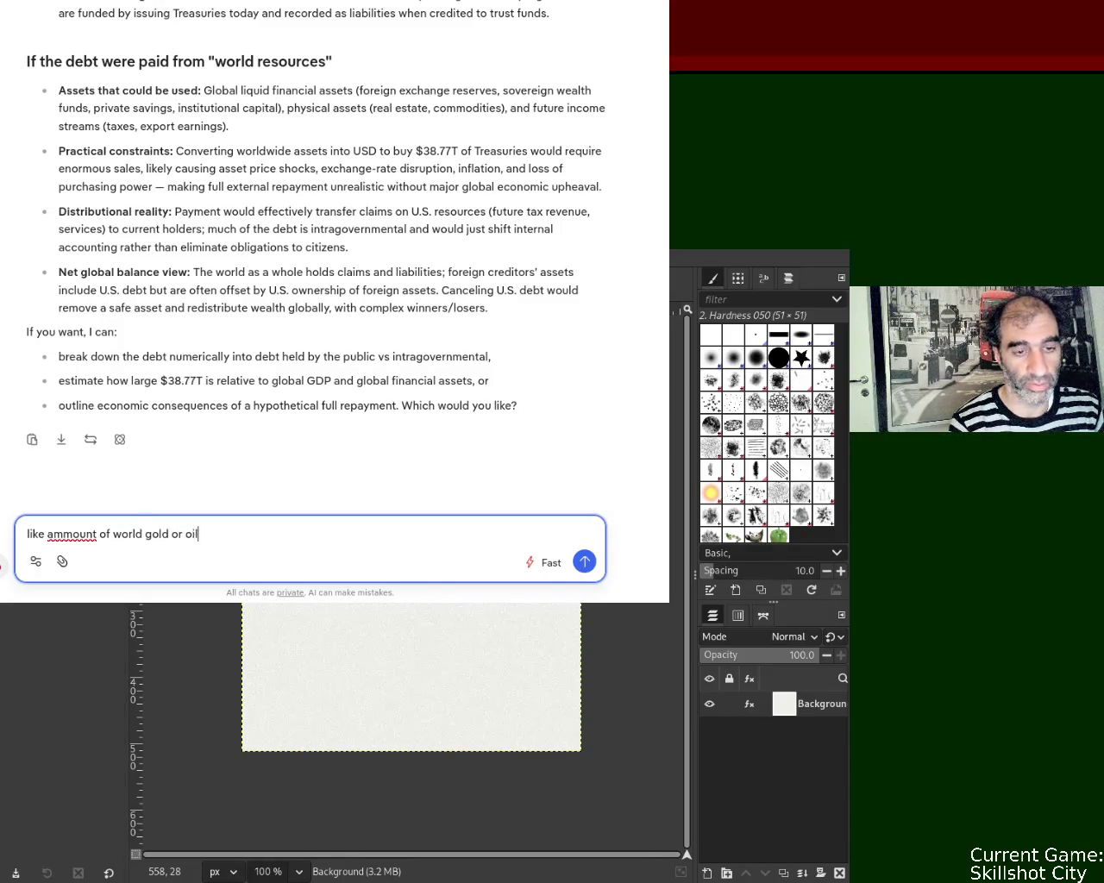
pyautogui.press('Return')
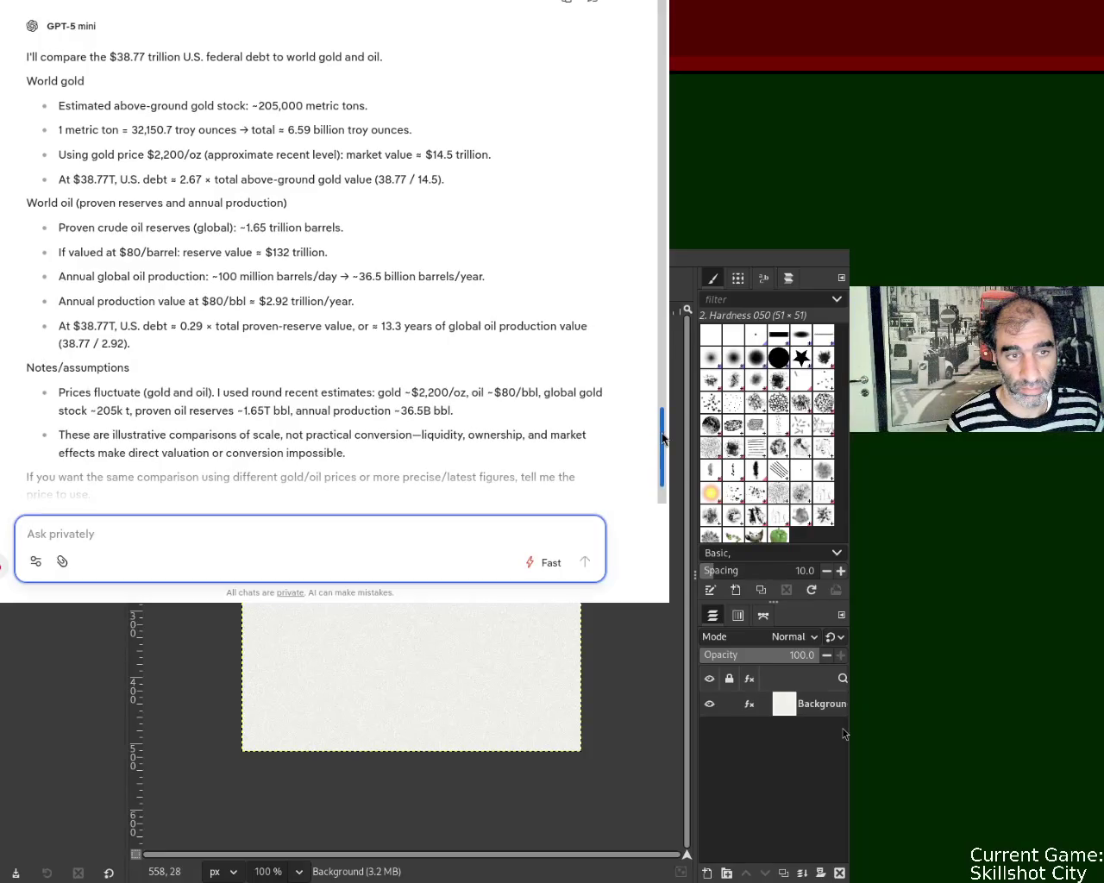
pyautogui.moveTo(662, 438); pyautogui.dragTo(662, 467)
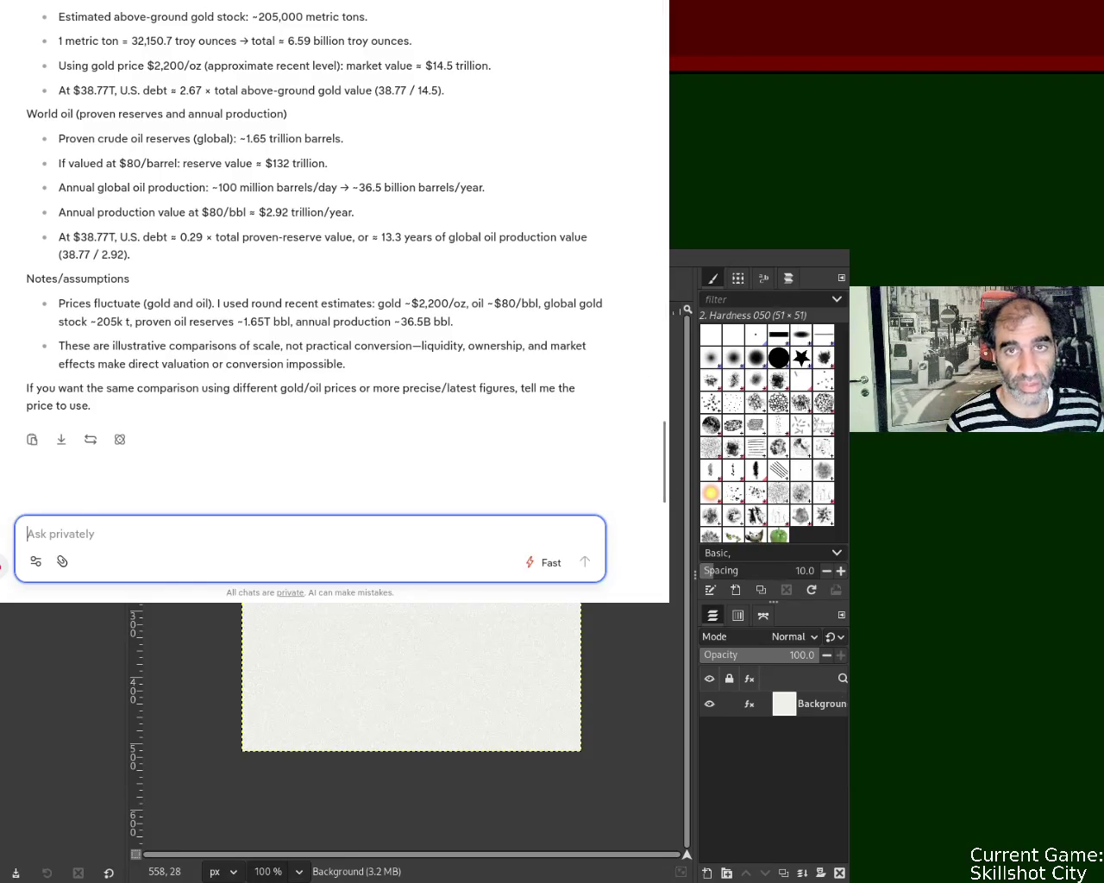
pyautogui.hotkey('alt', 'Left')
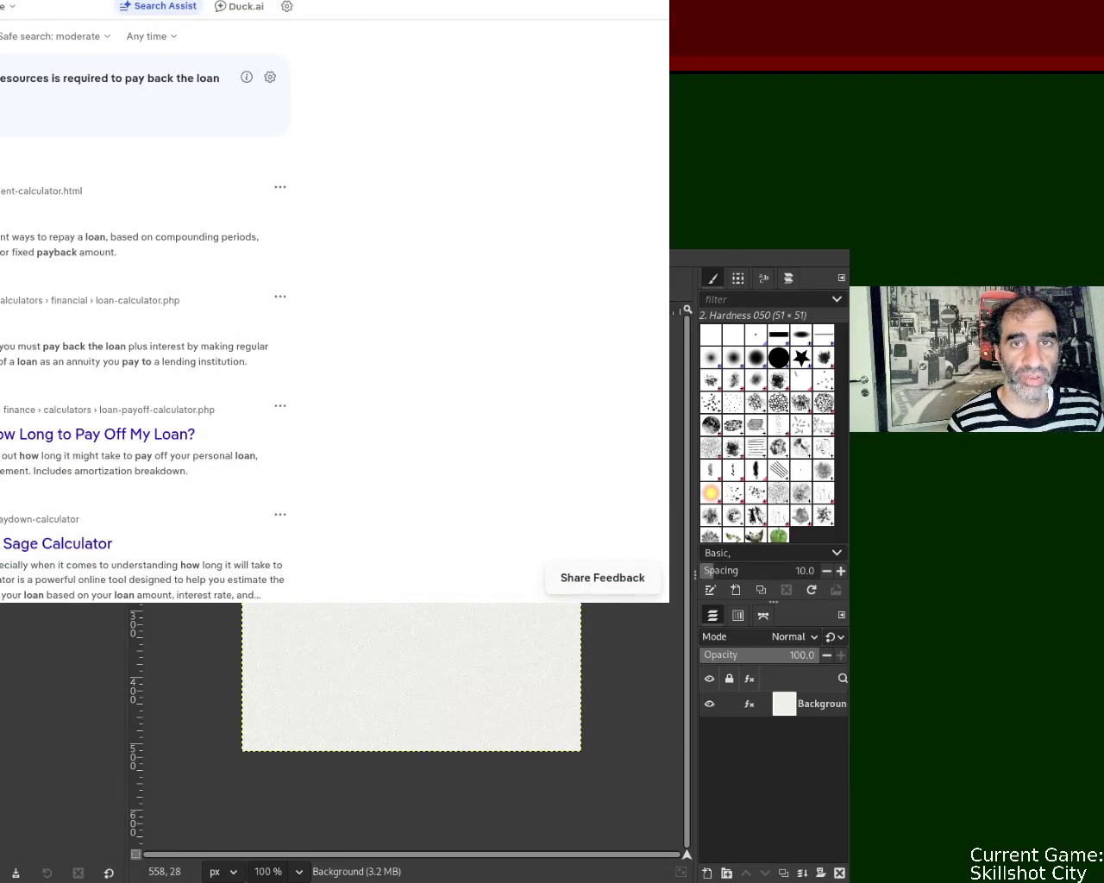
# Go back to the Svenska Dagbladet page and move and enlarge the browser window.
pyautogui.hotkey('alt', 'Left')
pyautogui.hotkey('alt', 'Left')
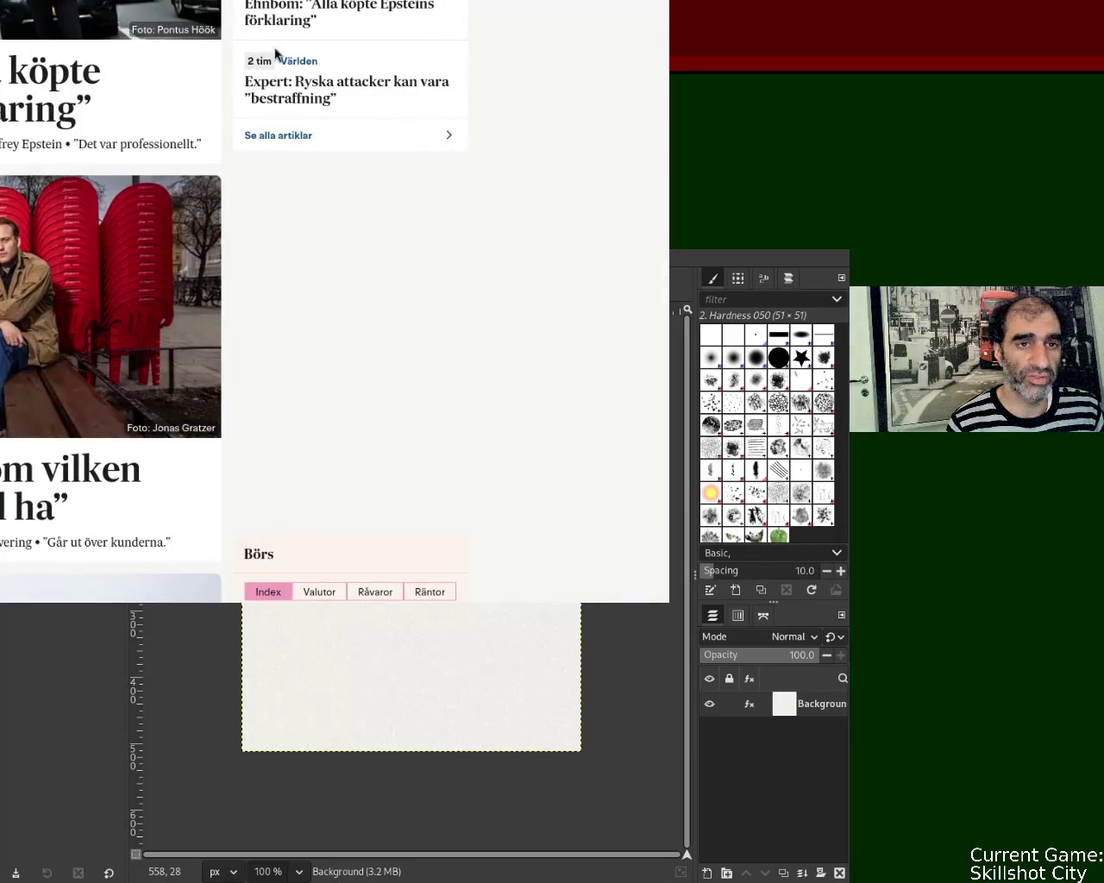
pyautogui.moveTo(150, 58)
pyautogui.mouseDown()
pyautogui.moveTo(354, 130)
pyautogui.moveTo(384, 172)
pyautogui.mouseUp()
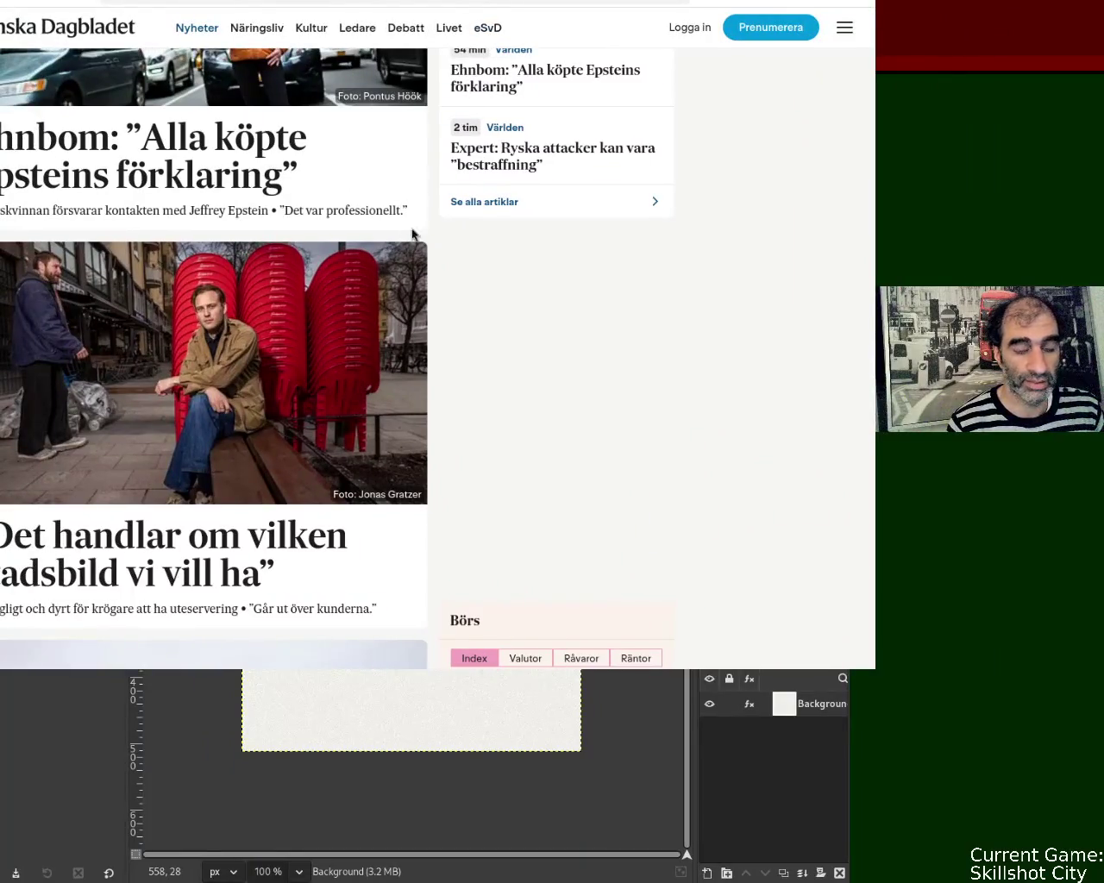
# Switch to the NormalMap Online tab showing the 512×512 height map and cube preview.
pyautogui.hotkey('ctrl', 'Tab')
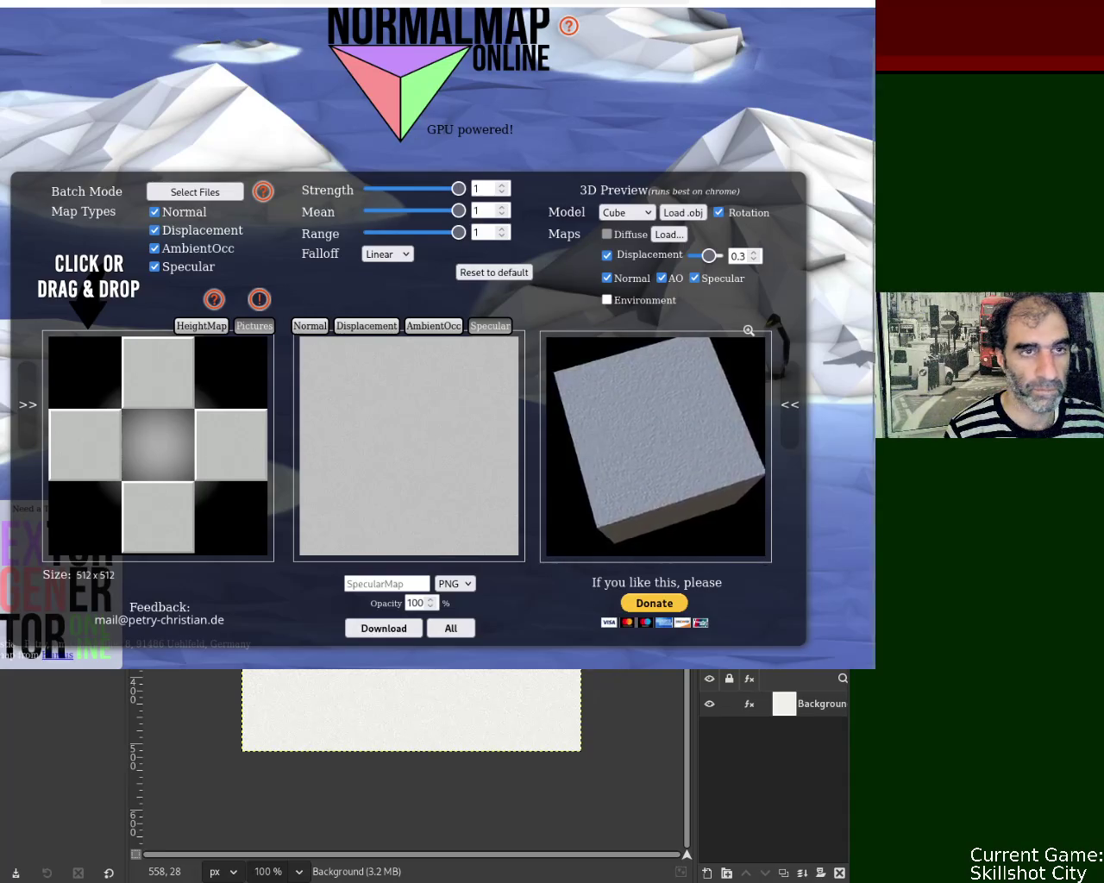
# Review GenPBR's Normal, Metallic, Roughness and Ambient Occlusion maps, then return to NormalMap Online.
pyautogui.hotkey('ctrl', 'Tab')
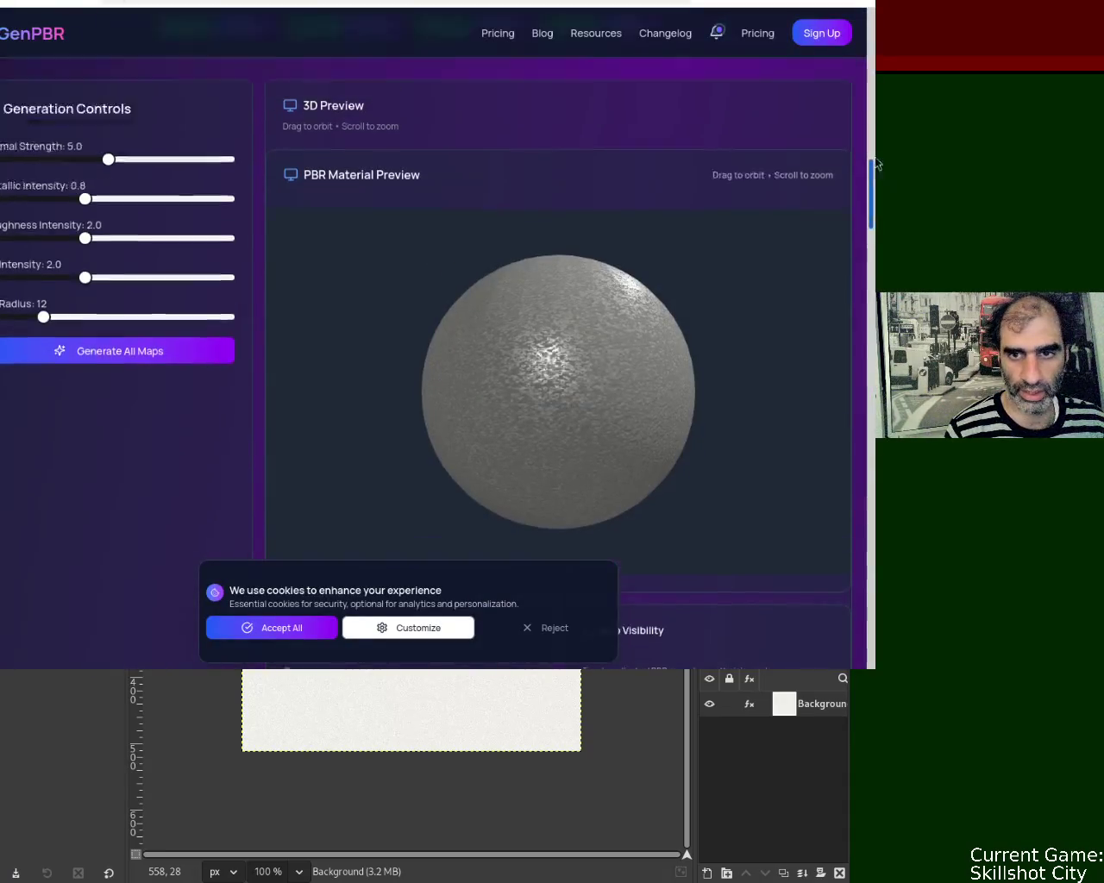
pyautogui.scroll(5, 871, 172)
pyautogui.scroll(2, 871, 129)
pyautogui.scroll(2, 877, 128)
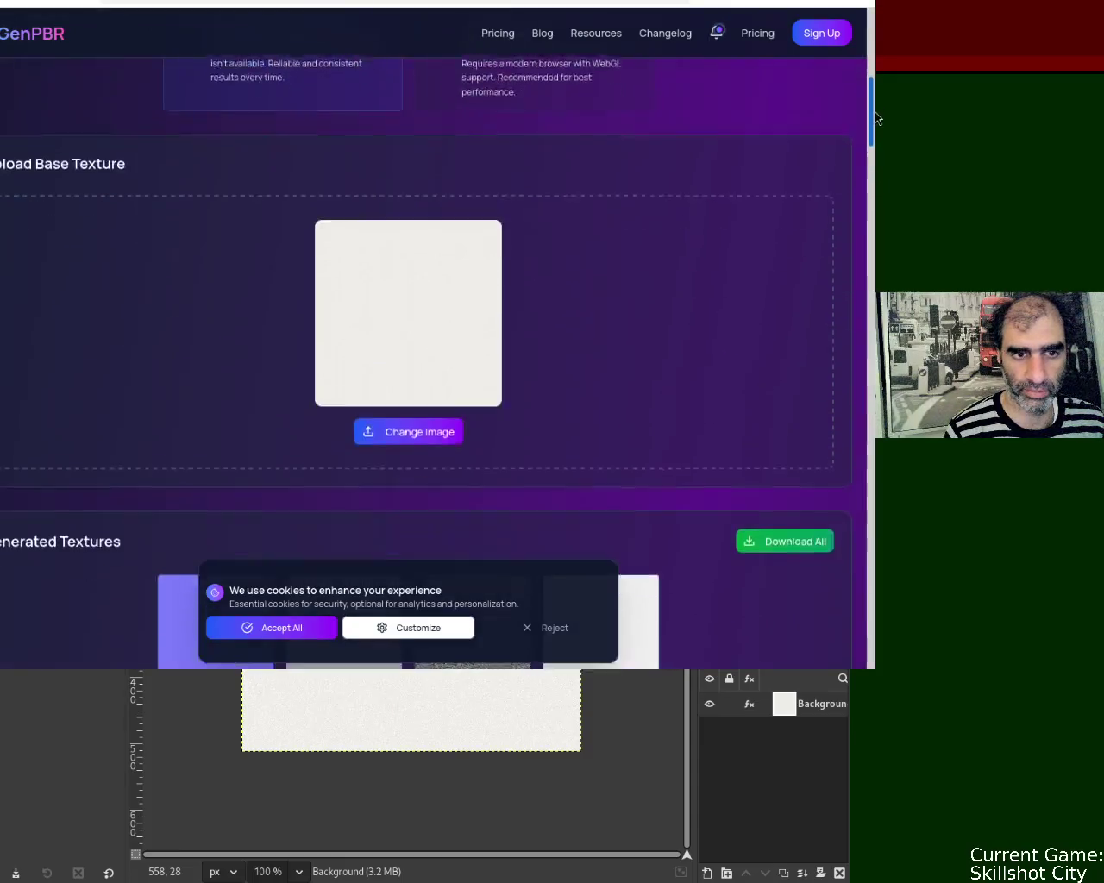
pyautogui.scroll(-2, 877, 127)
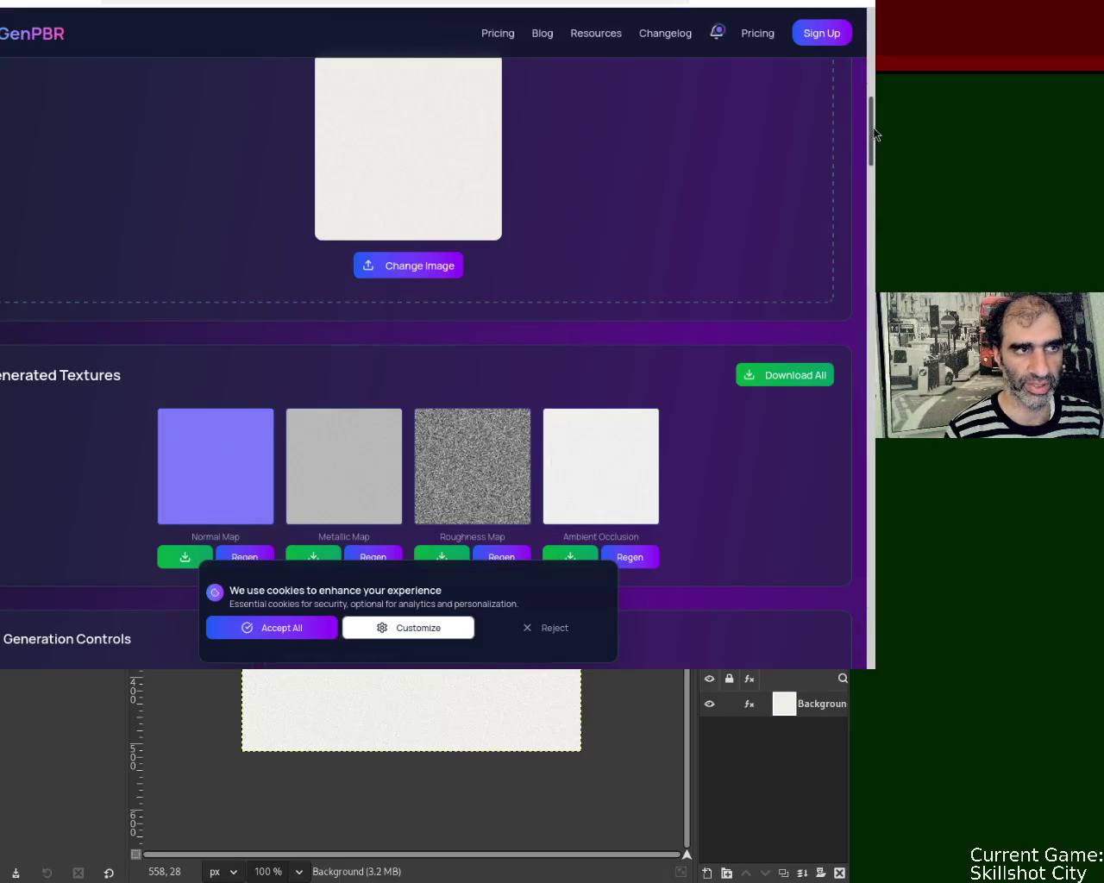
pyautogui.scroll(-2, 874, 134)
pyautogui.scroll(4, 873, 133)
pyautogui.scroll(-3, 873, 133)
pyautogui.scroll(1, 874, 133)
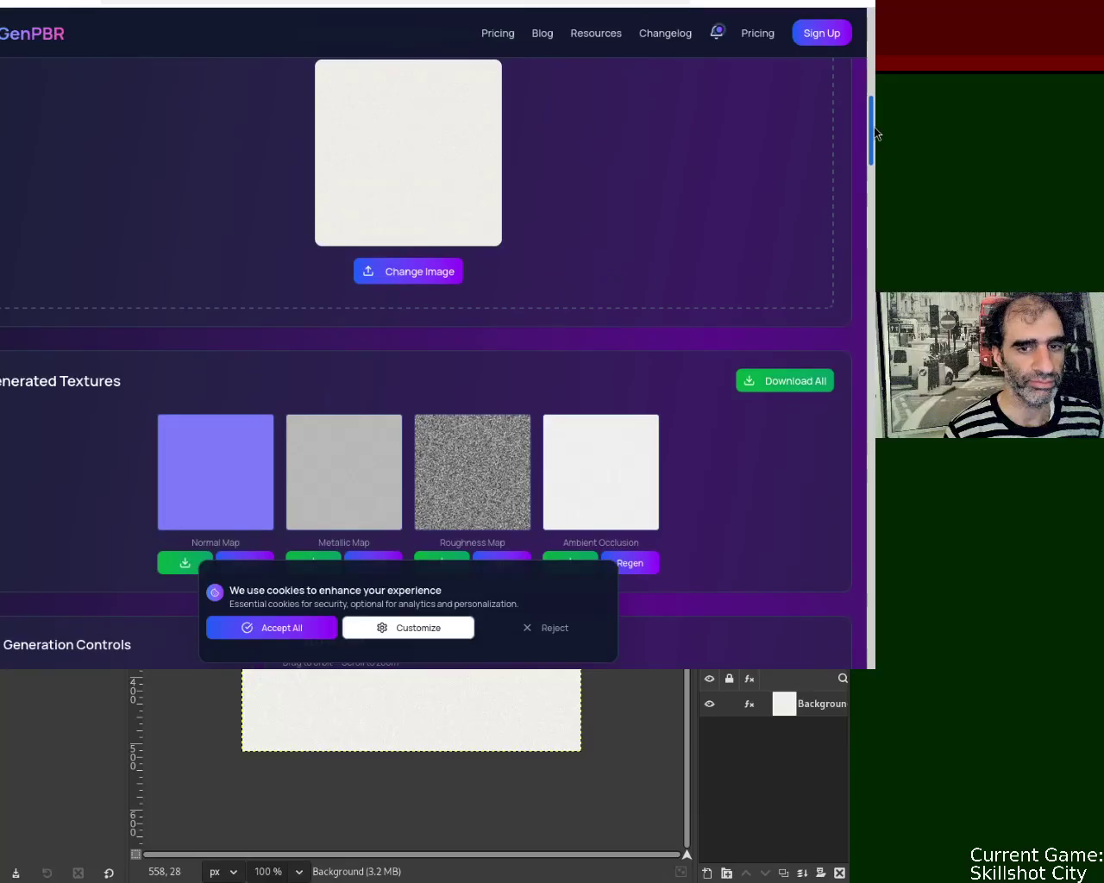
pyautogui.scroll(1, 873, 133)
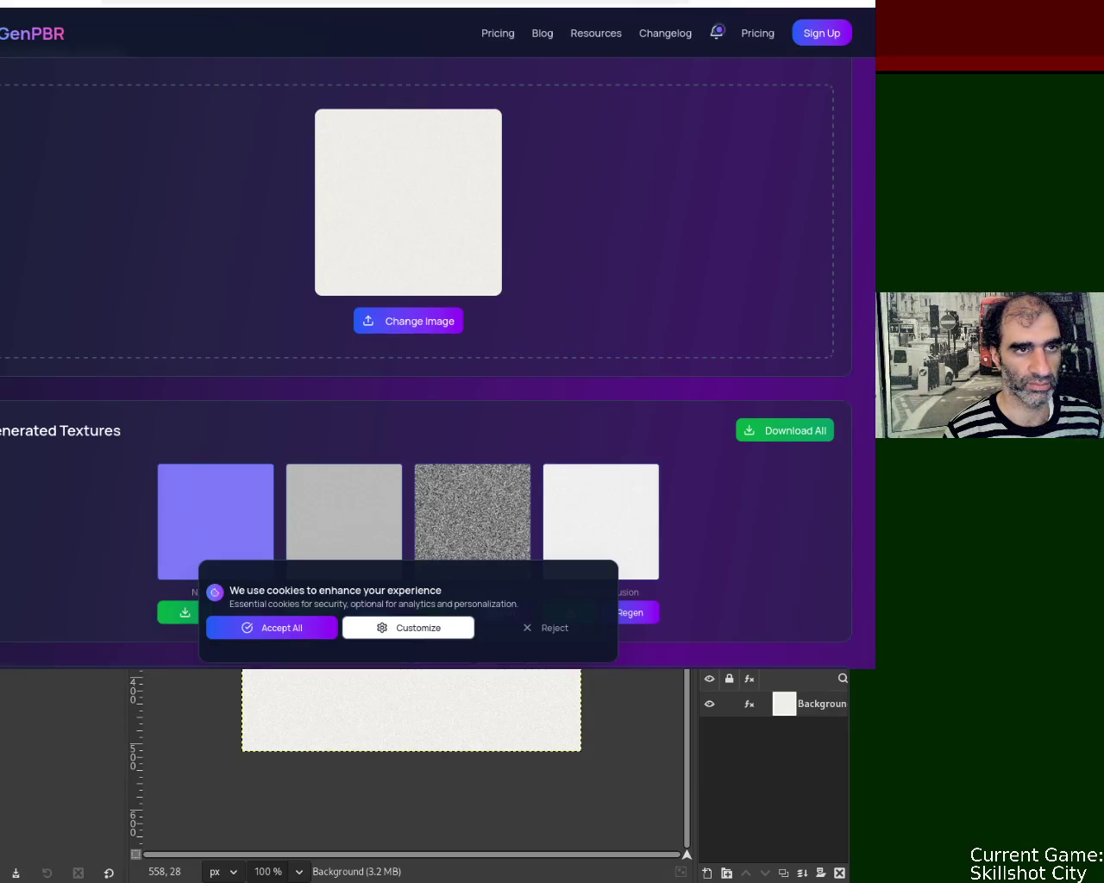
pyautogui.hotkey('ctrl', 'Tab')
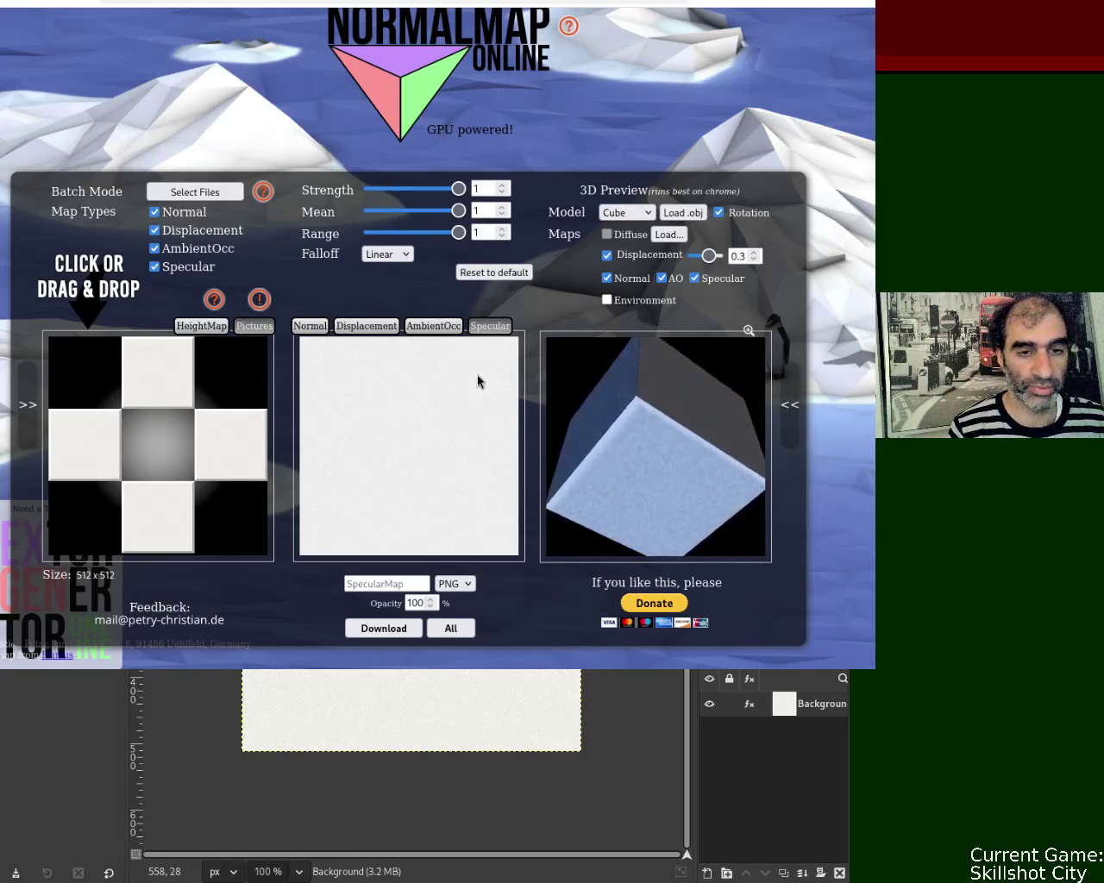
# In a new tab, search DuckDuckGo for how long stamps from 2019 can still be used.
pyautogui.hotkey('ctrl', 't')
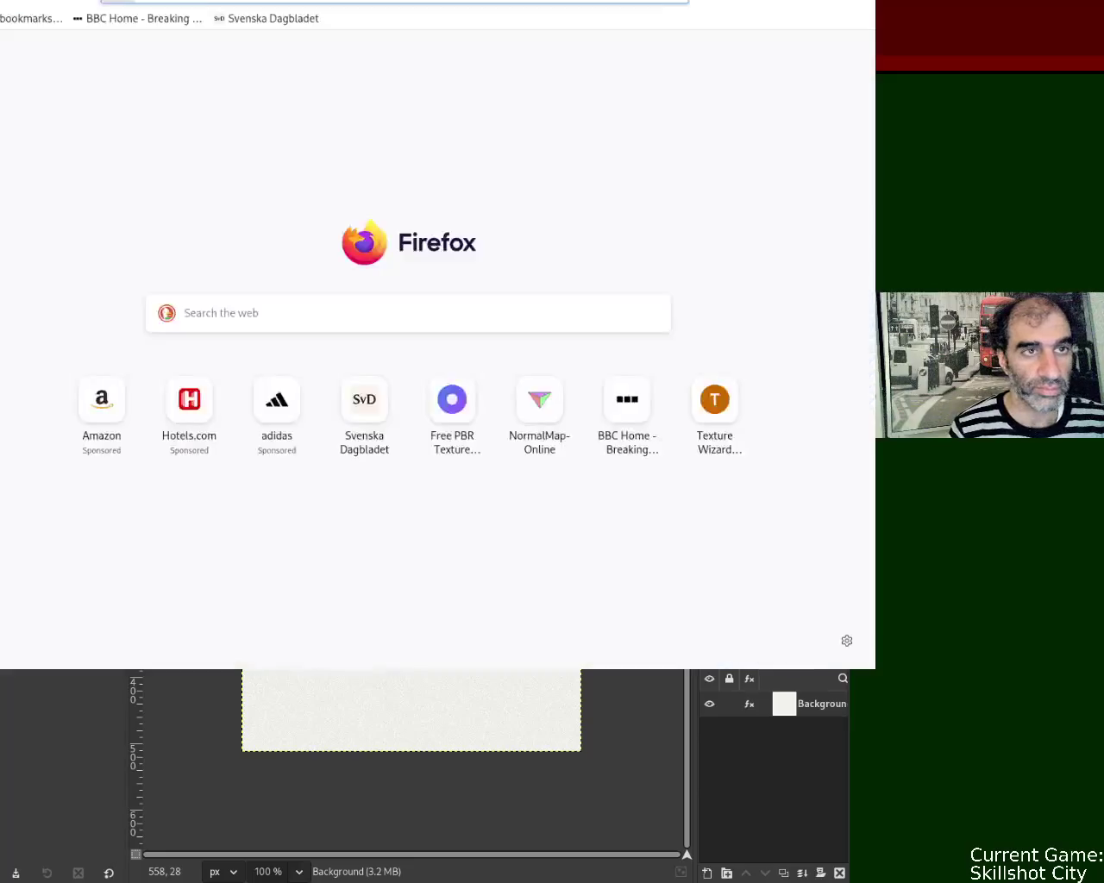
pyautogui.write('how lo')
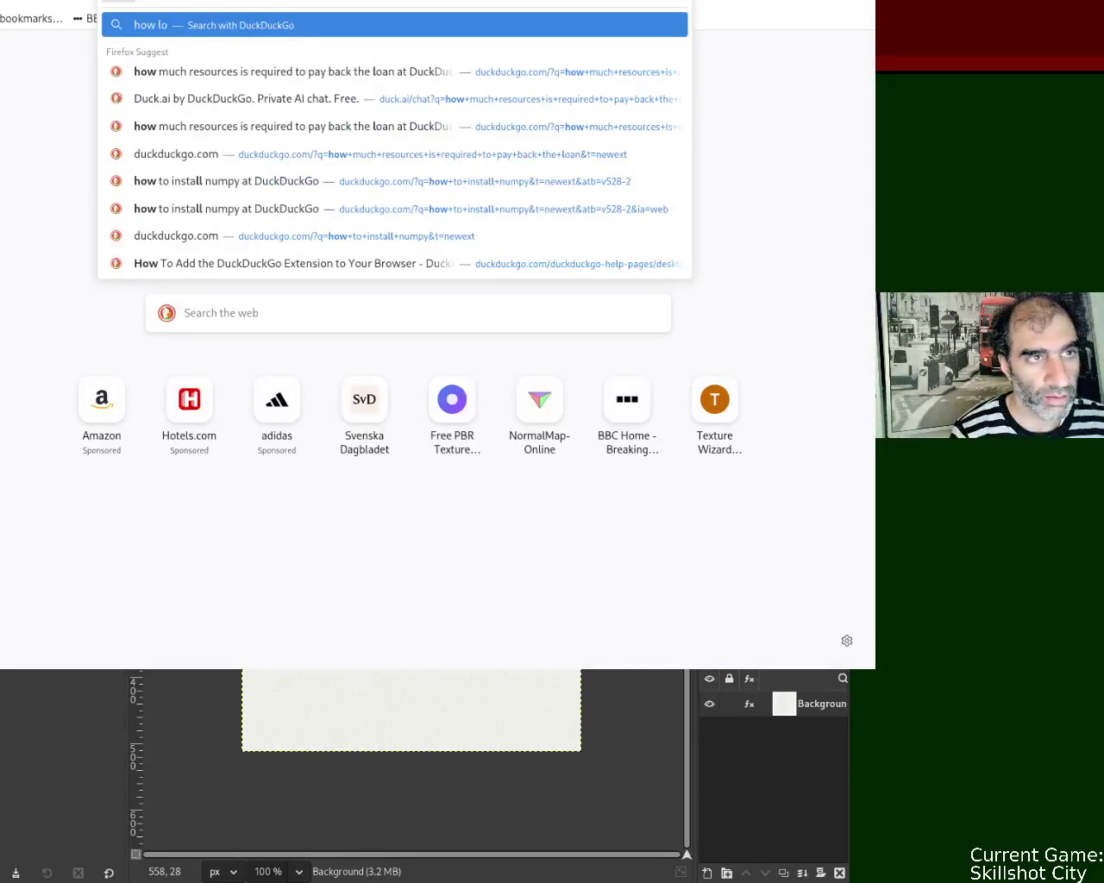
pyautogui.write('ng can i have stamps i ha')
pyautogui.press('BackSpace')
pyautogui.press('BackSpace')
pyautogui.press('BackSpace')
pyautogui.write('have some from 201')
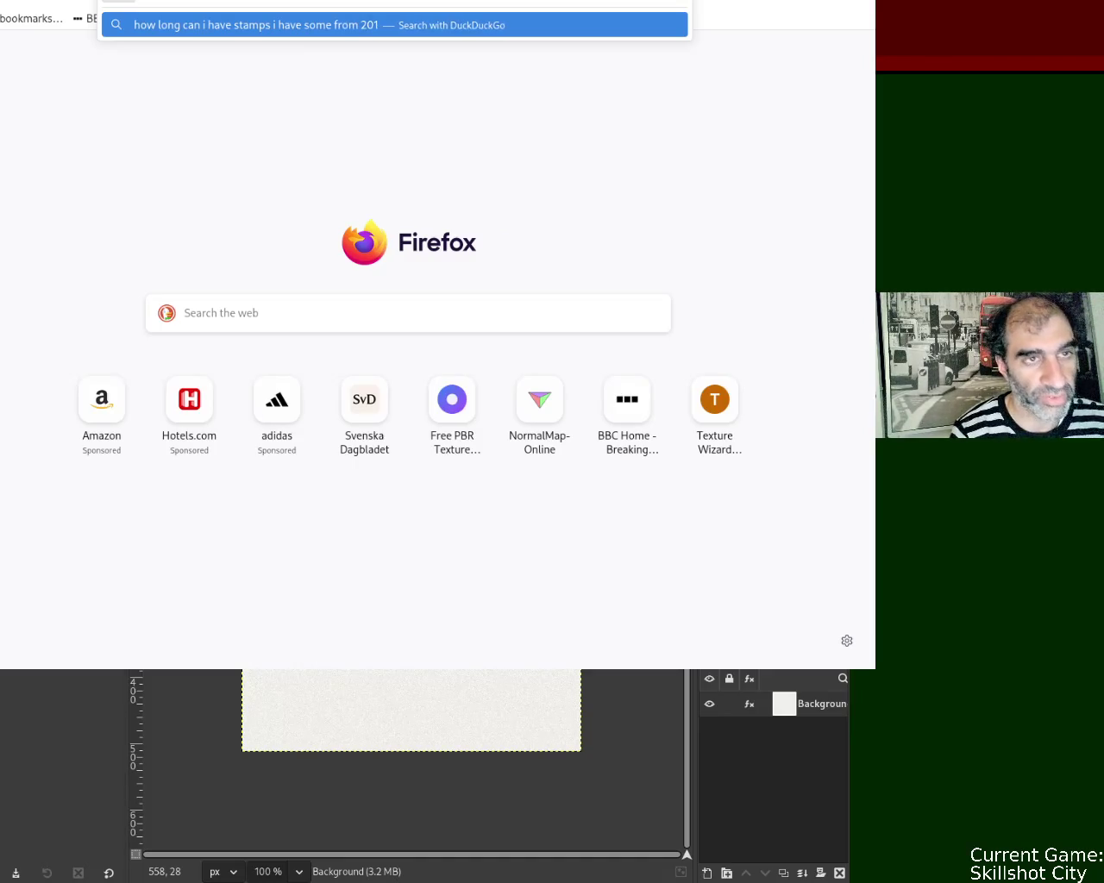
pyautogui.write('9')
pyautogui.press('Return')
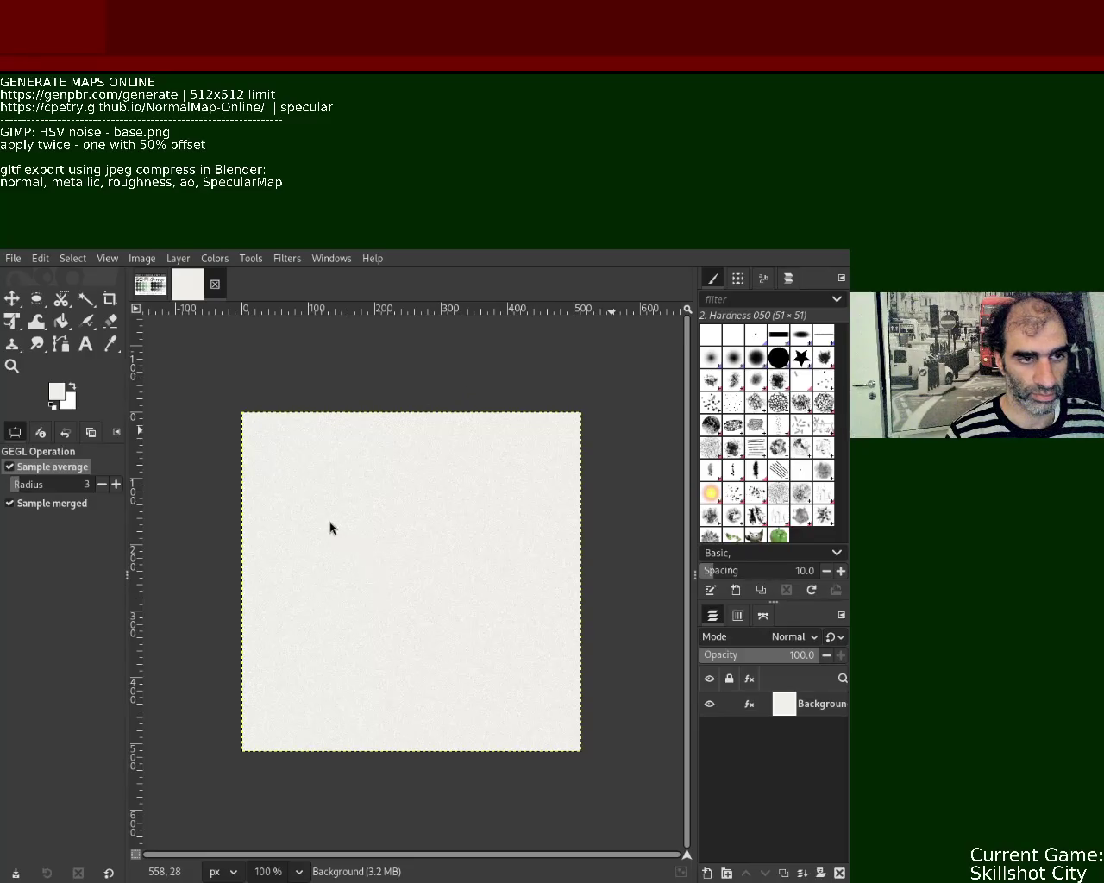
# Switch GIMP to the SCI-FI Grunge colour palette image.
pyautogui.click(151, 284)
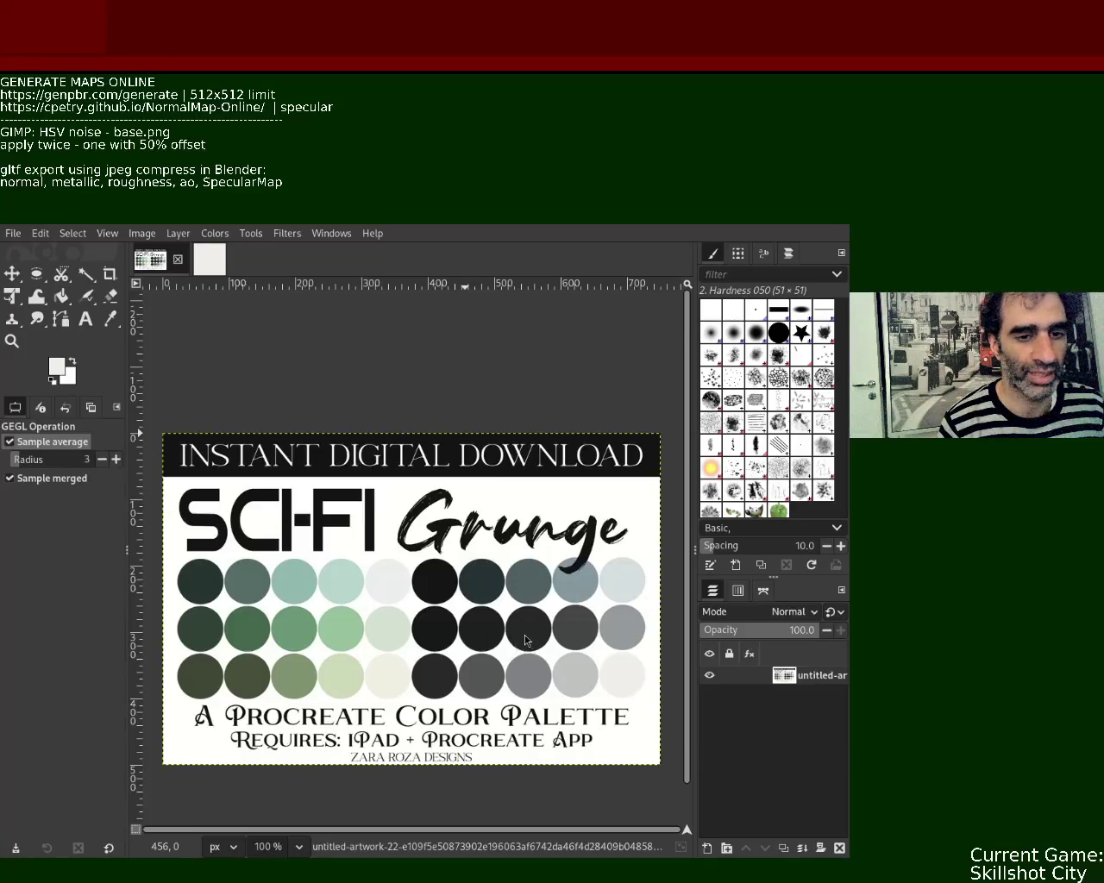
# Bring Blender to the front, restore its window size, and orbit the viewport around the cube.
pyautogui.hotkey('alt', 'Tab')
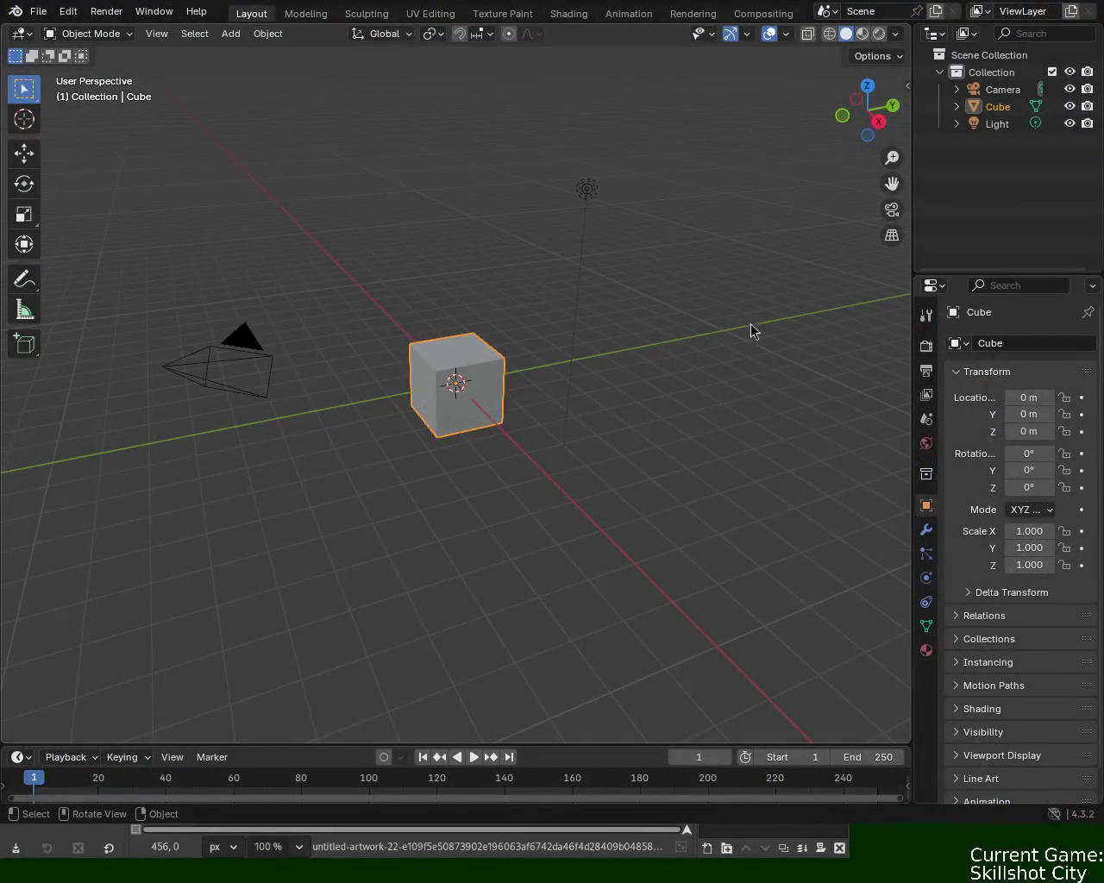
pyautogui.press('super+Down')
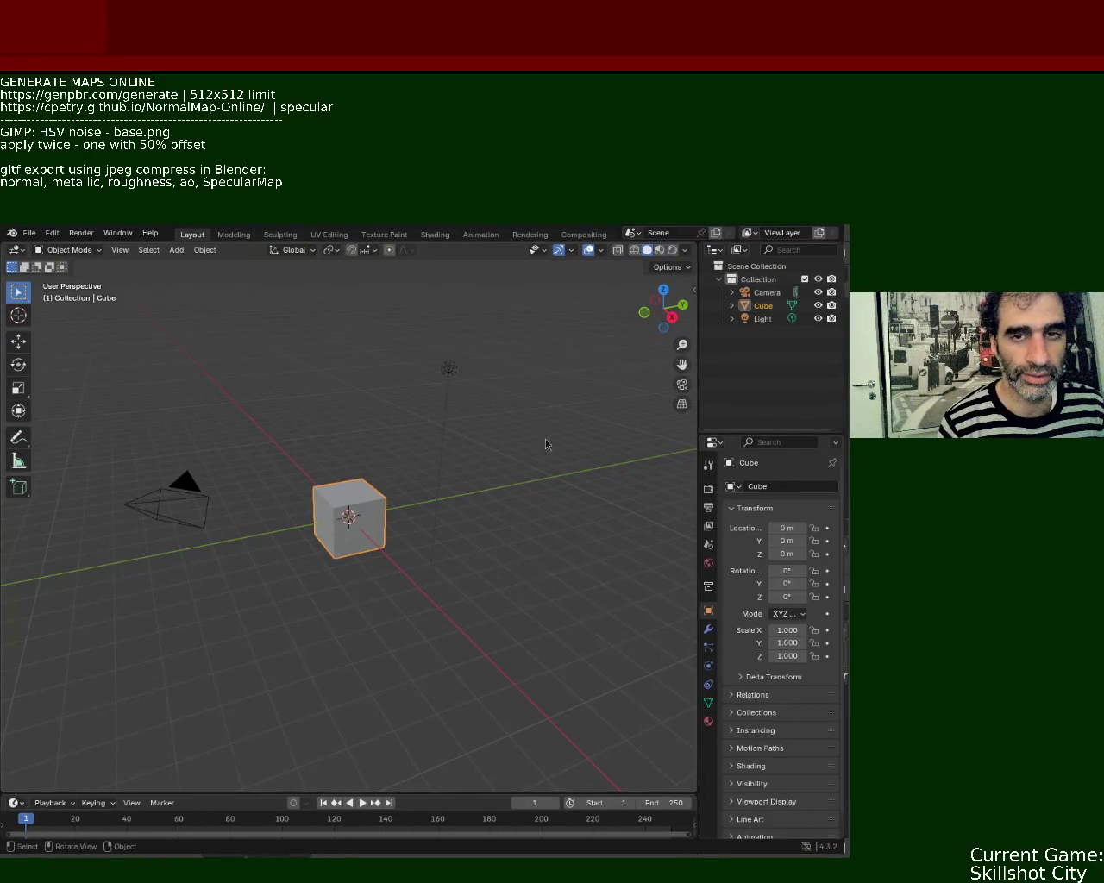
pyautogui.click(29, 234)
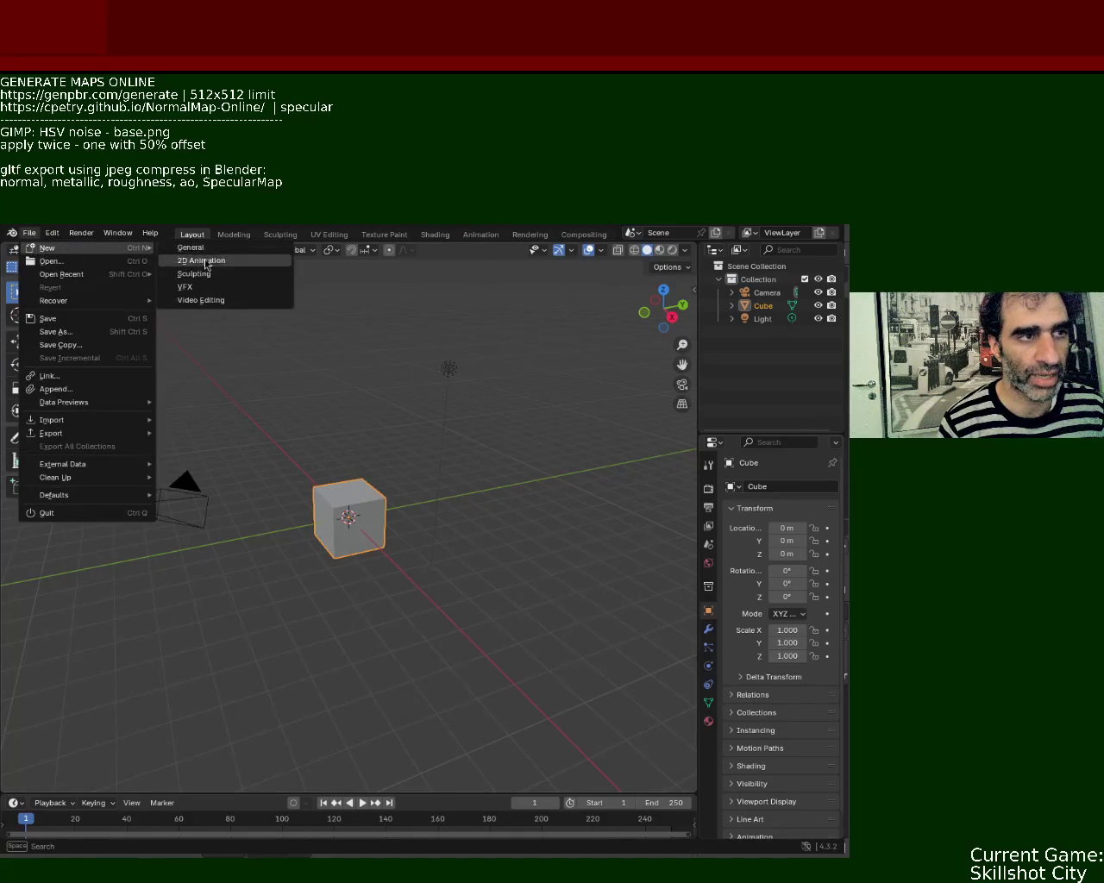
pyautogui.moveTo(443, 365)
pyautogui.mouseDown(button='middle')
pyautogui.moveTo(413, 470)
pyautogui.moveTo(429, 333)
pyautogui.mouseUp(button='middle')
pyautogui.moveTo(471, 424)
pyautogui.mouseDown(button='middle')
pyautogui.moveTo(512, 498)
pyautogui.moveTo(555, 500)
pyautogui.moveTo(369, 481)
pyautogui.moveTo(371, 496)
pyautogui.mouseUp(button='middle')
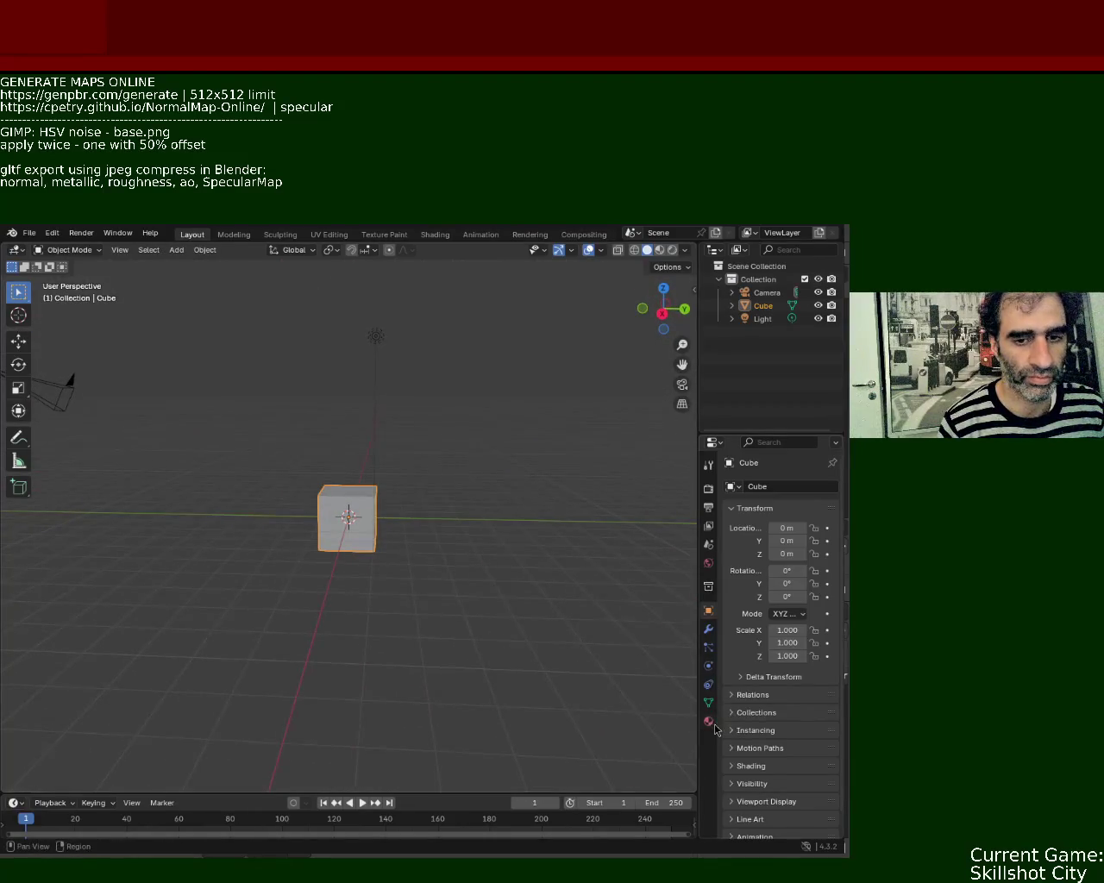
# Open the cube's material settings, enlarge the timeline area, and add four empty material slots.
pyautogui.click(708, 722)
pyautogui.moveTo(595, 794); pyautogui.dragTo(599, 624)
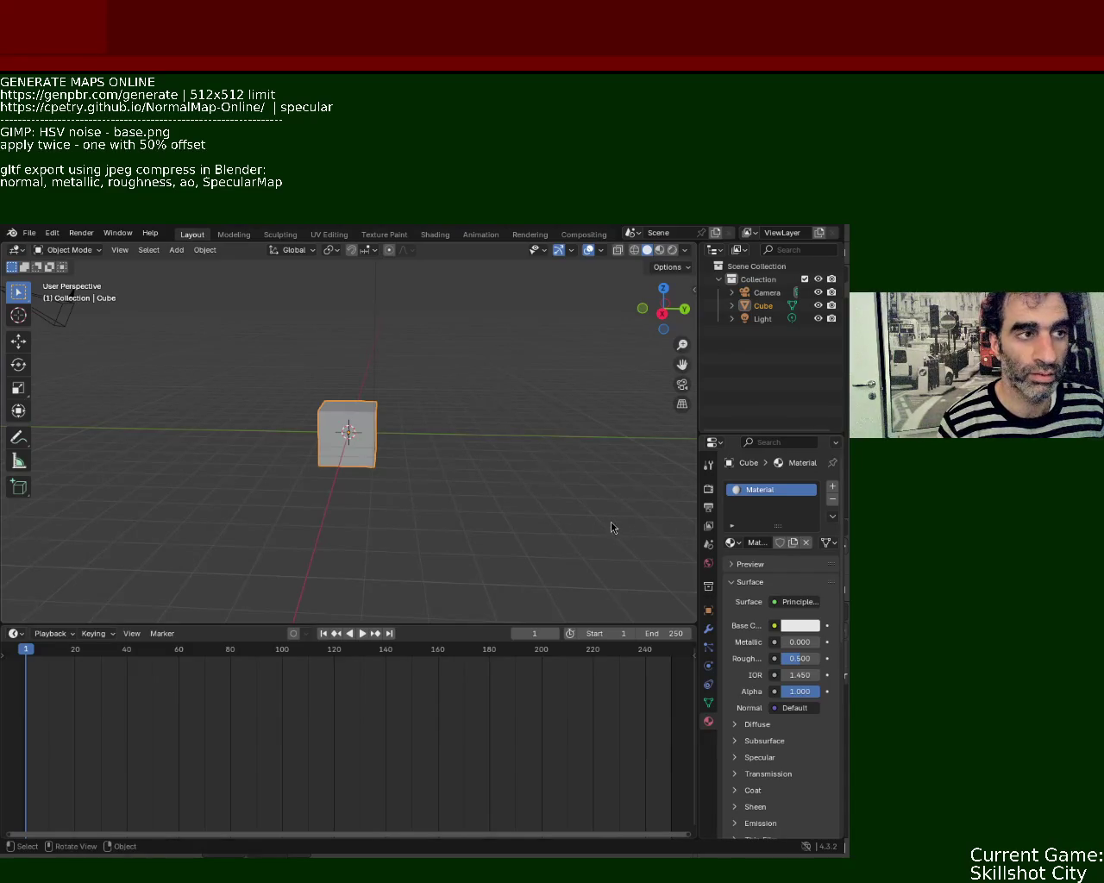
pyautogui.click(833, 492)
pyautogui.click(834, 492)
pyautogui.click(834, 491)
pyautogui.click(834, 492)
pyautogui.click(834, 491)
pyautogui.click(833, 492)
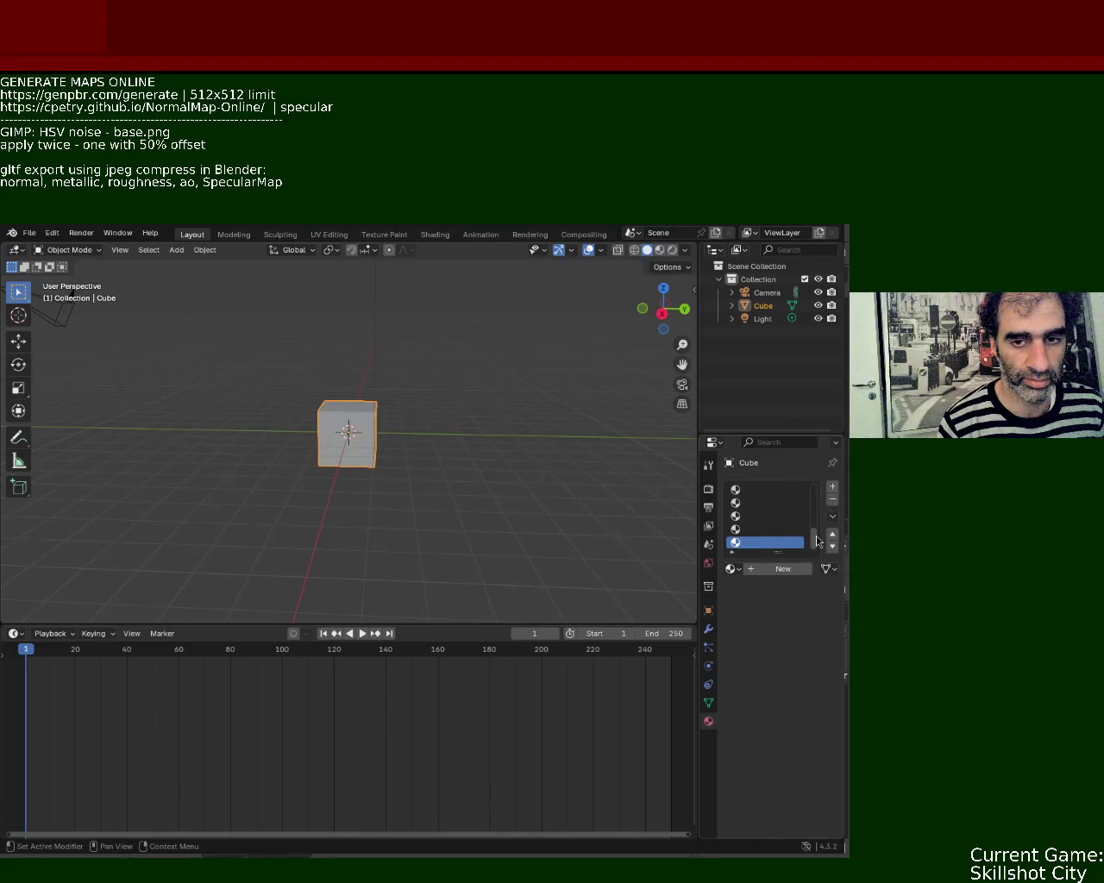
# Create new materials Material.001 through Material.004 in slots two to five.
pyautogui.moveTo(817, 540); pyautogui.dragTo(816, 488)
pyautogui.click(764, 503)
pyautogui.click(750, 571)
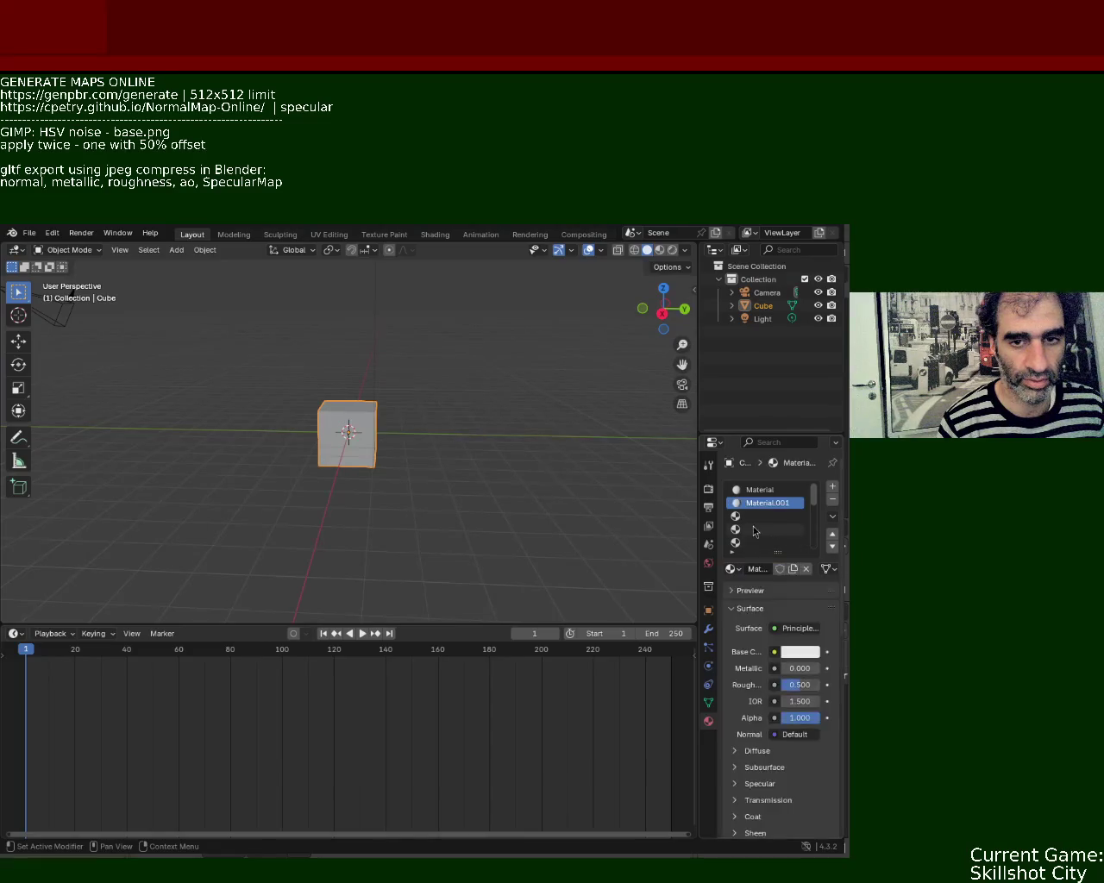
pyautogui.click(755, 515)
pyautogui.click(766, 569)
pyautogui.click(763, 532)
pyautogui.click(770, 569)
pyautogui.click(756, 543)
pyautogui.click(768, 571)
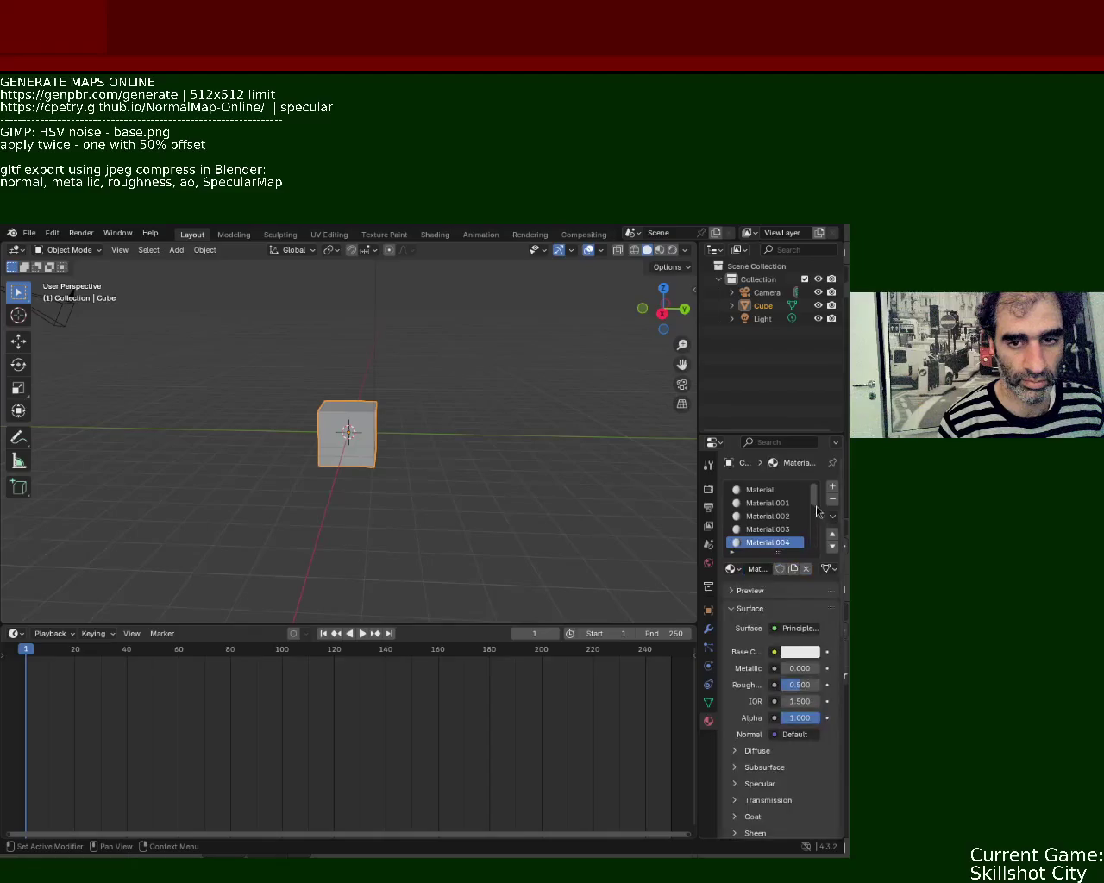
# Create Material.005 through Material.007 in the next empty slots.
pyautogui.moveTo(815, 501); pyautogui.dragTo(813, 512)
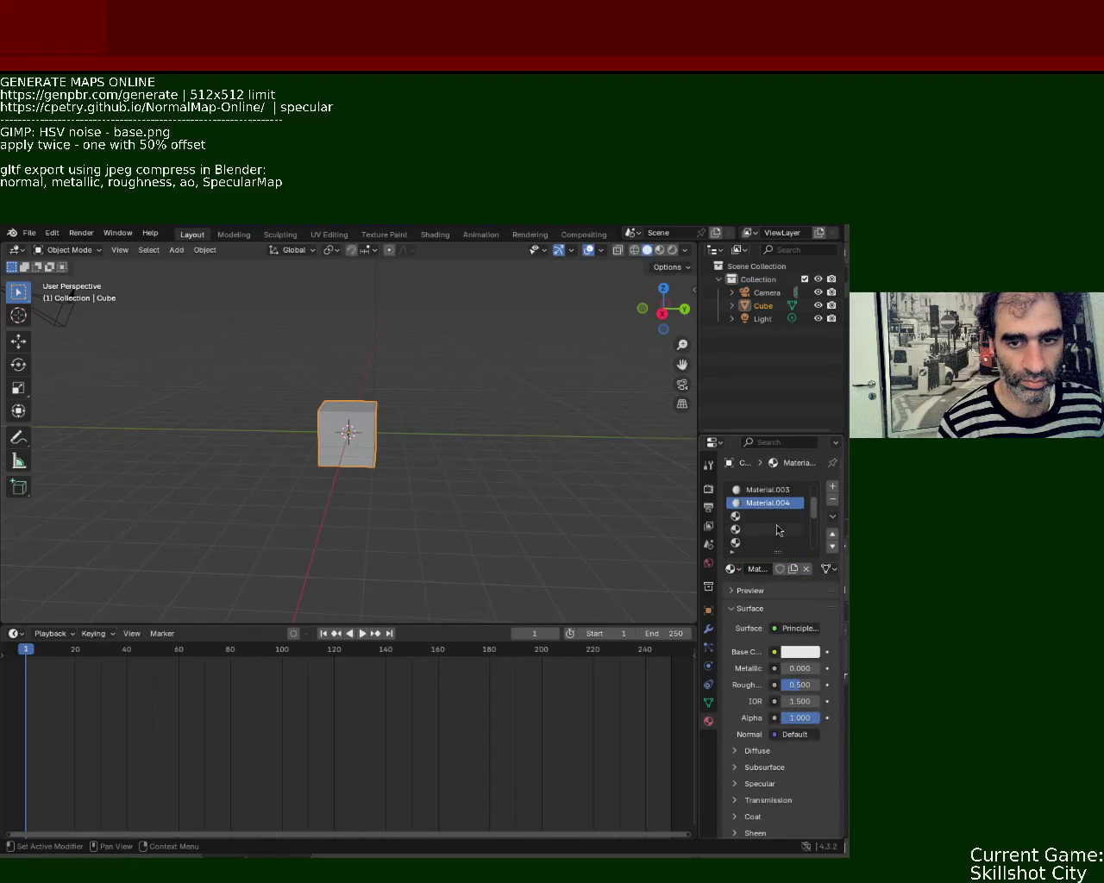
pyautogui.click(756, 529)
pyautogui.click(768, 569)
pyautogui.click(756, 530)
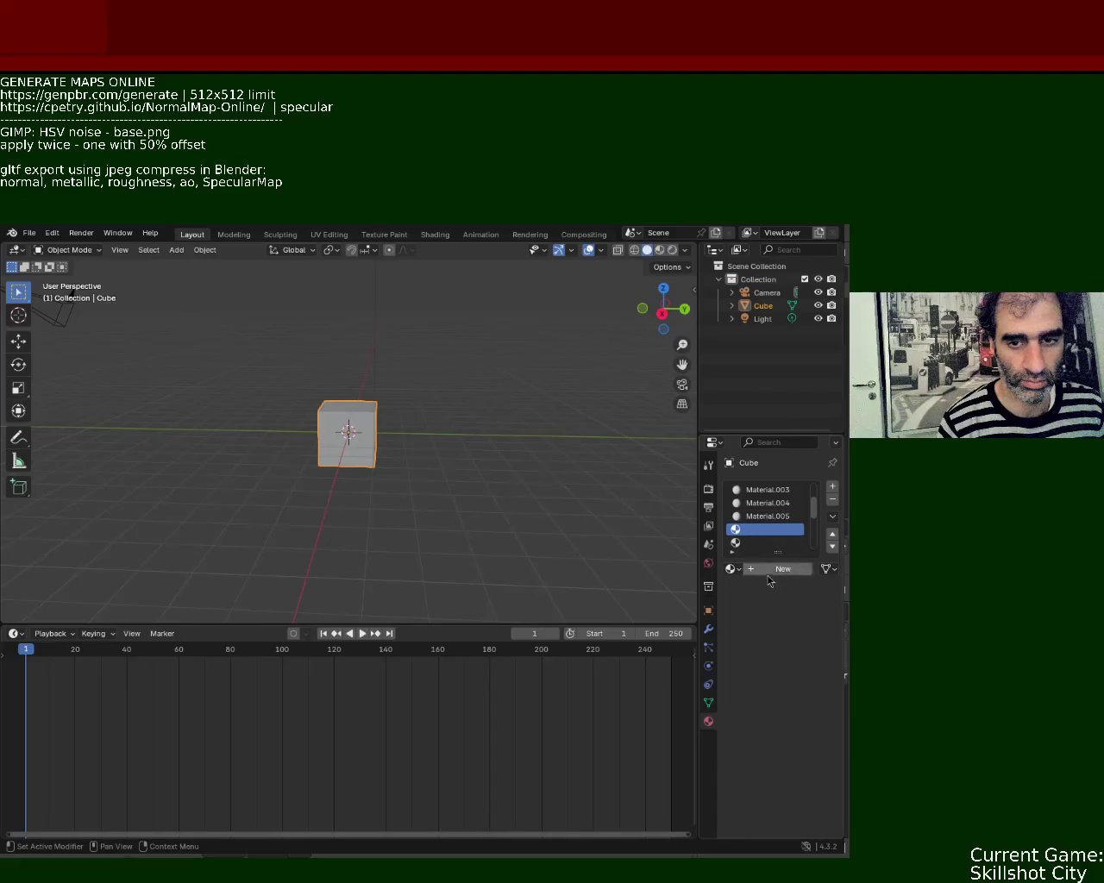
pyautogui.click(767, 569)
pyautogui.click(756, 543)
pyautogui.click(765, 569)
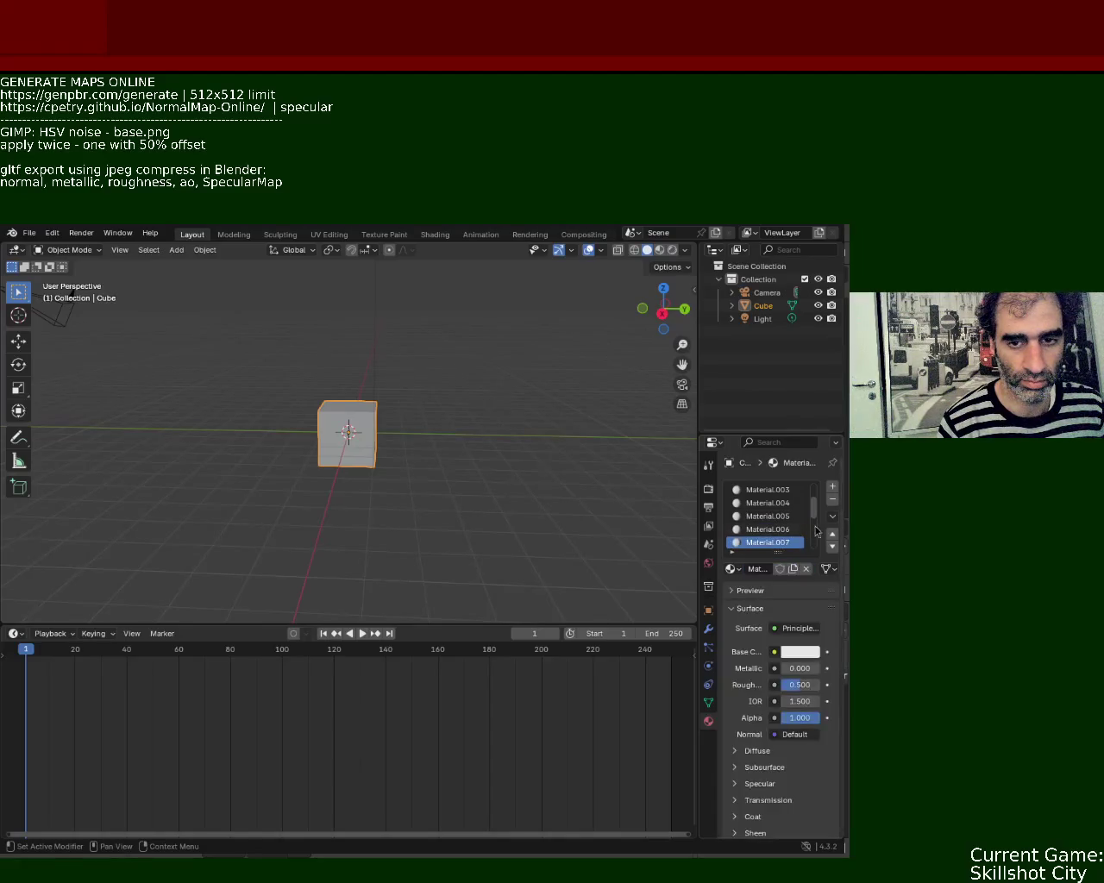
# Create Material.008 through Material.012 in the remaining empty slots.
pyautogui.moveTo(814, 509); pyautogui.dragTo(815, 526)
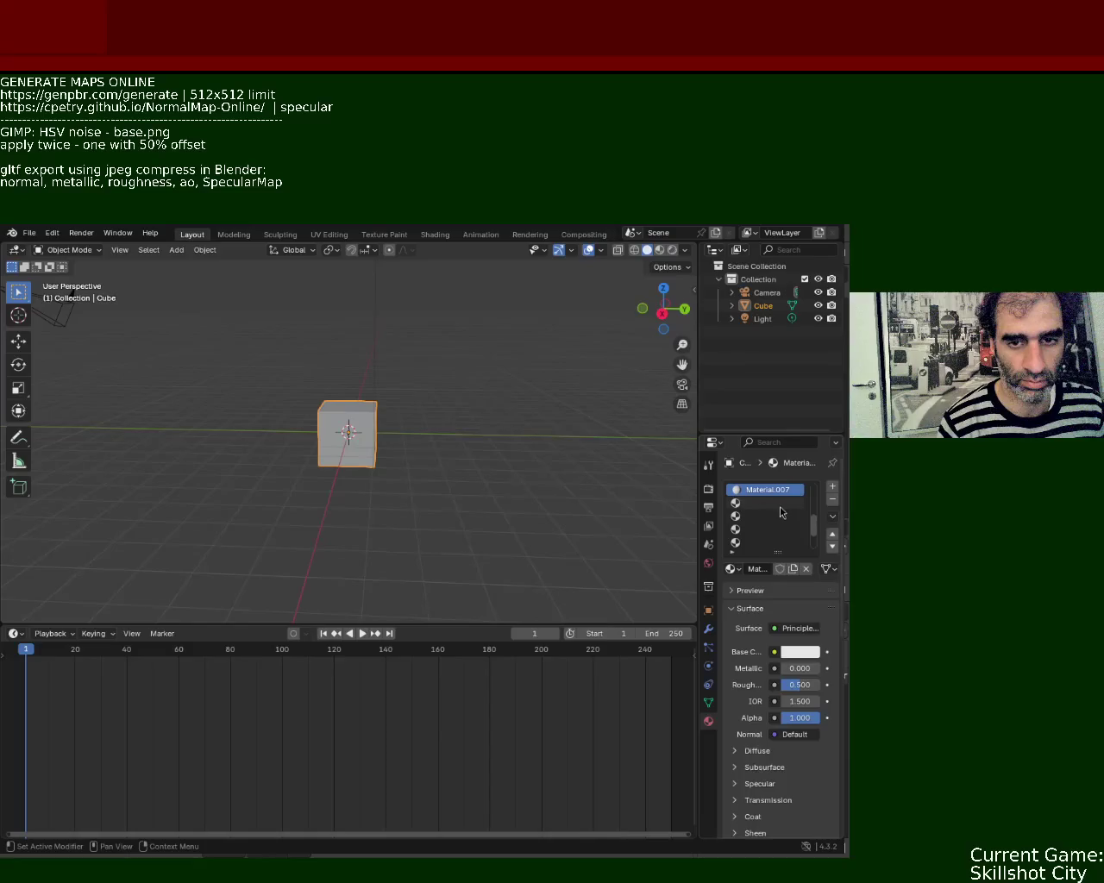
pyautogui.click(759, 503)
pyautogui.click(765, 570)
pyautogui.click(756, 516)
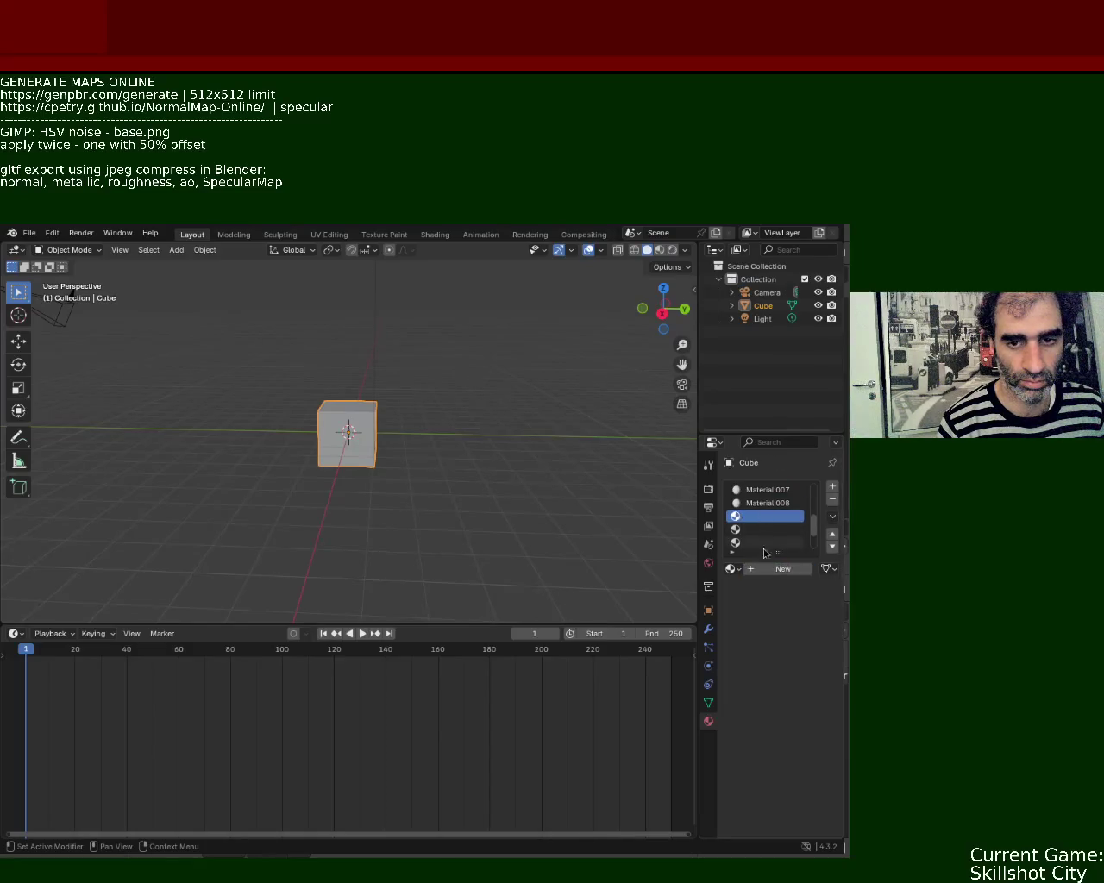
pyautogui.click(765, 569)
pyautogui.click(759, 529)
pyautogui.click(769, 573)
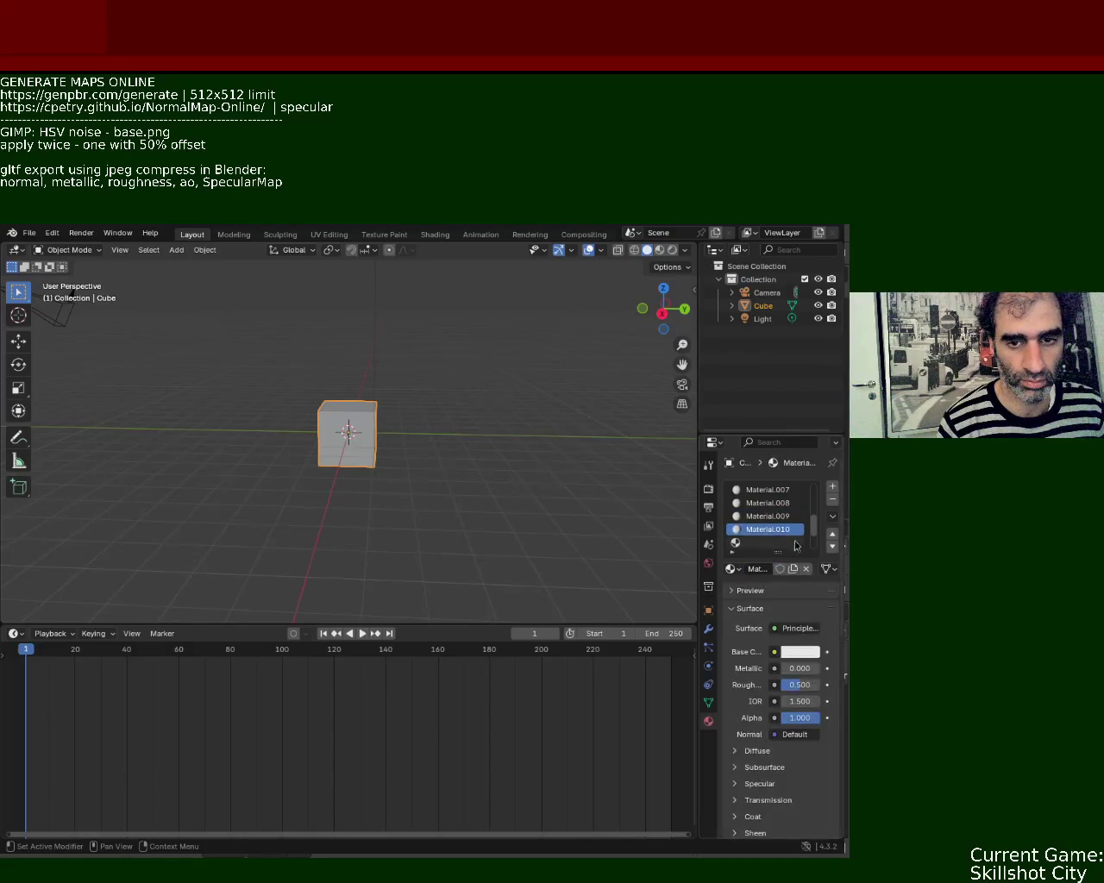
pyautogui.scroll(-2, 761, 520)
pyautogui.click(760, 517)
pyautogui.click(767, 570)
pyautogui.click(761, 529)
pyautogui.click(766, 570)
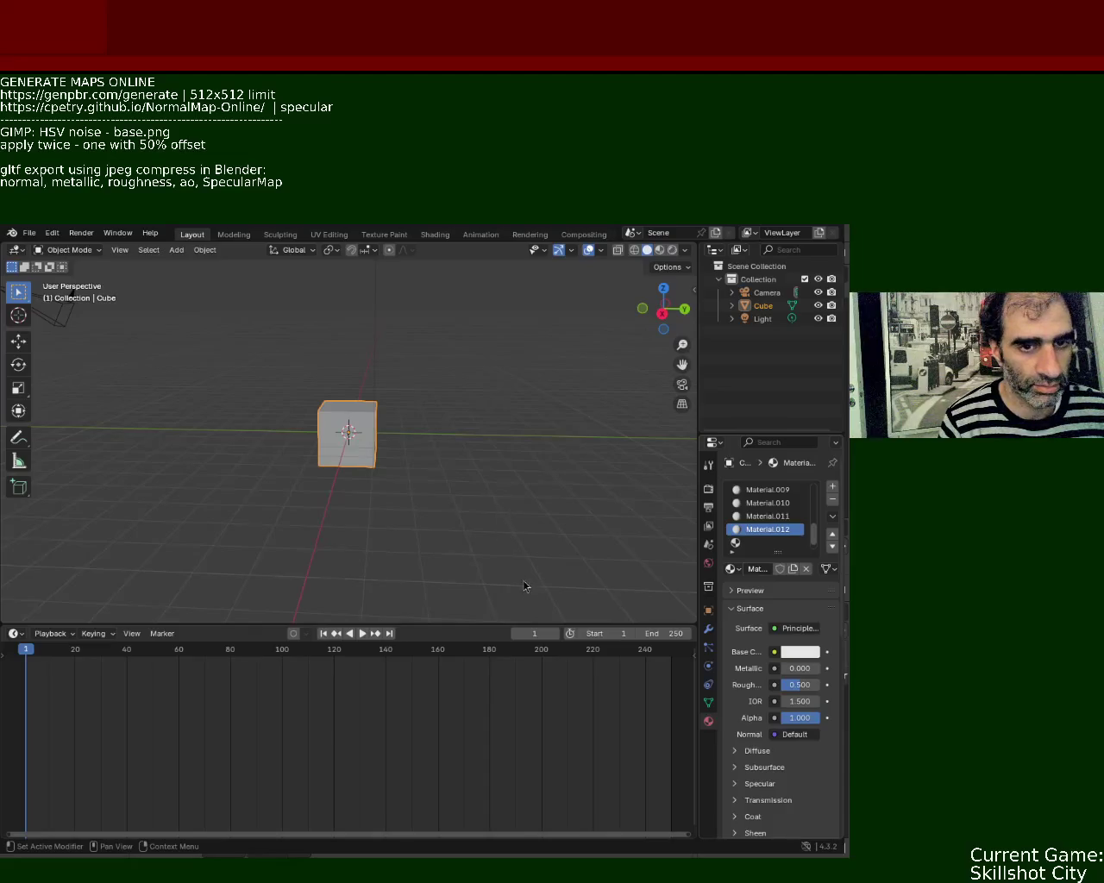
pyautogui.click(751, 542)
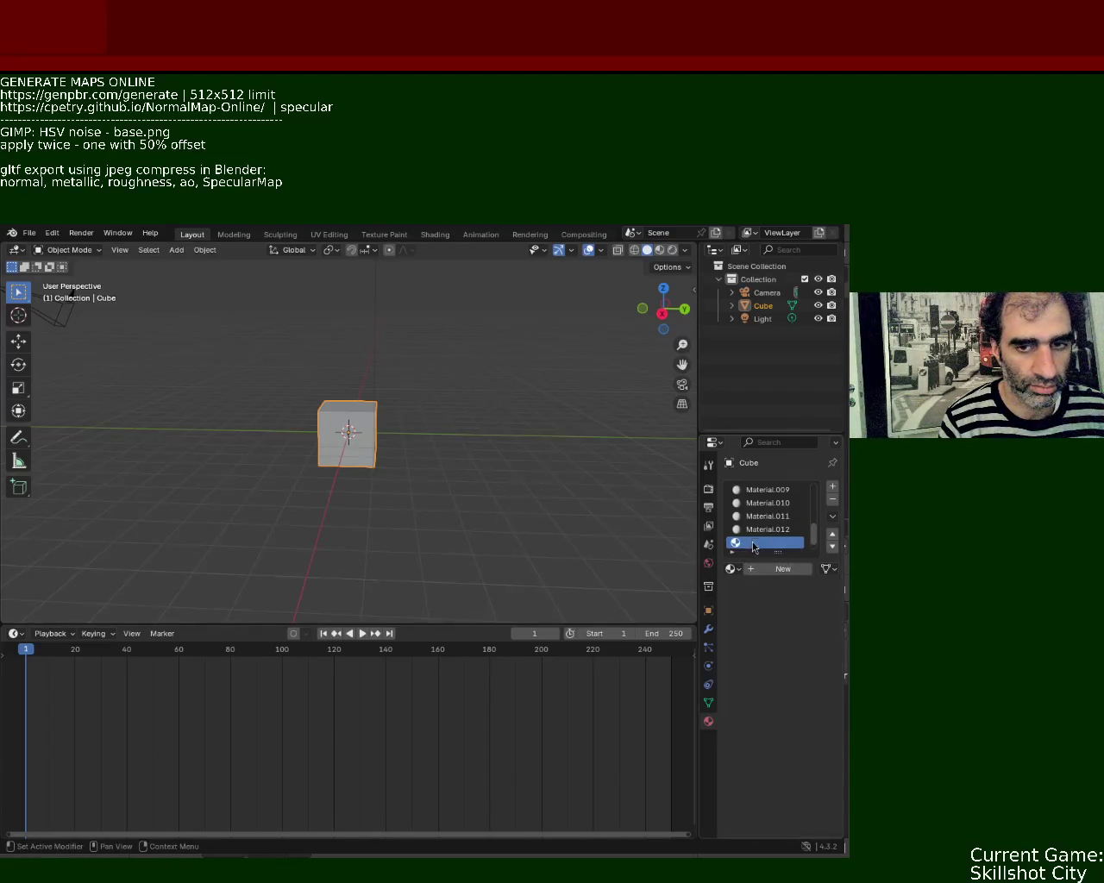
# Create Material.013 and Material.014 in empty slots, then add one more empty slot.
pyautogui.click(762, 570)
pyautogui.scroll(-1, 768, 534)
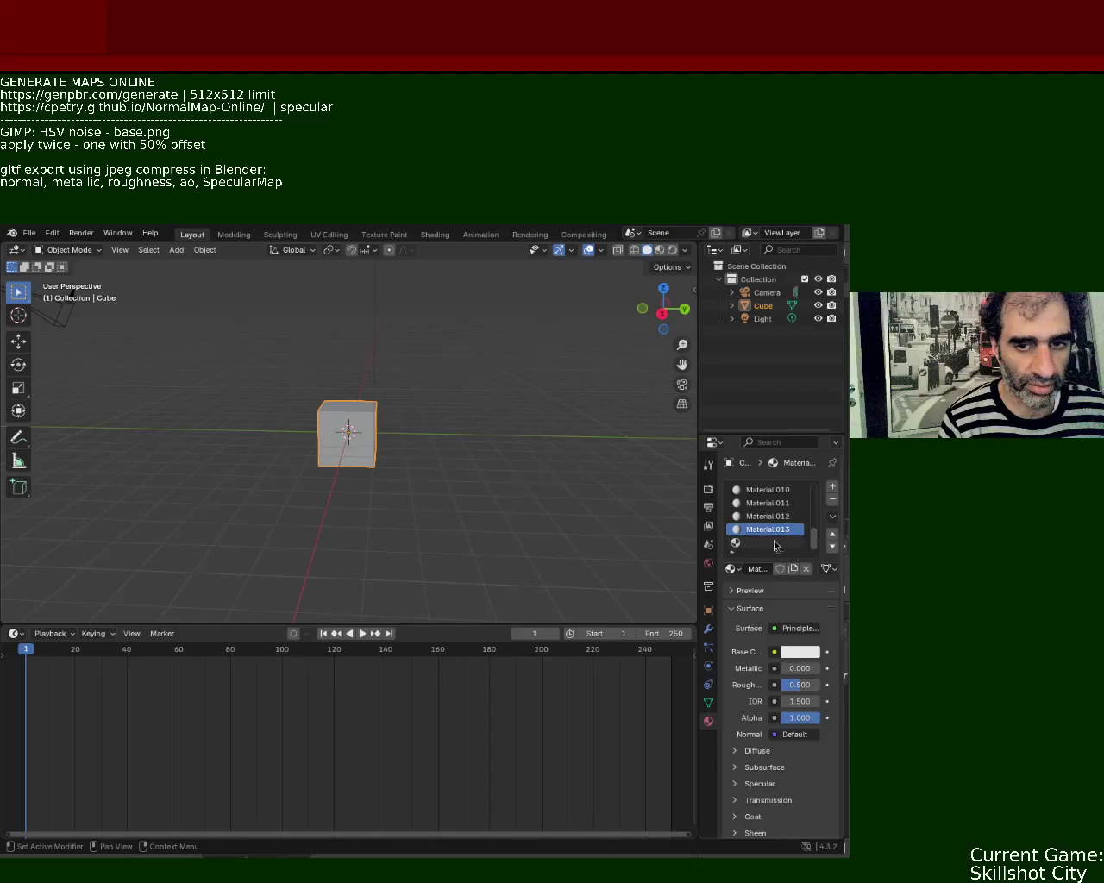
pyautogui.click(770, 543)
pyautogui.click(771, 567)
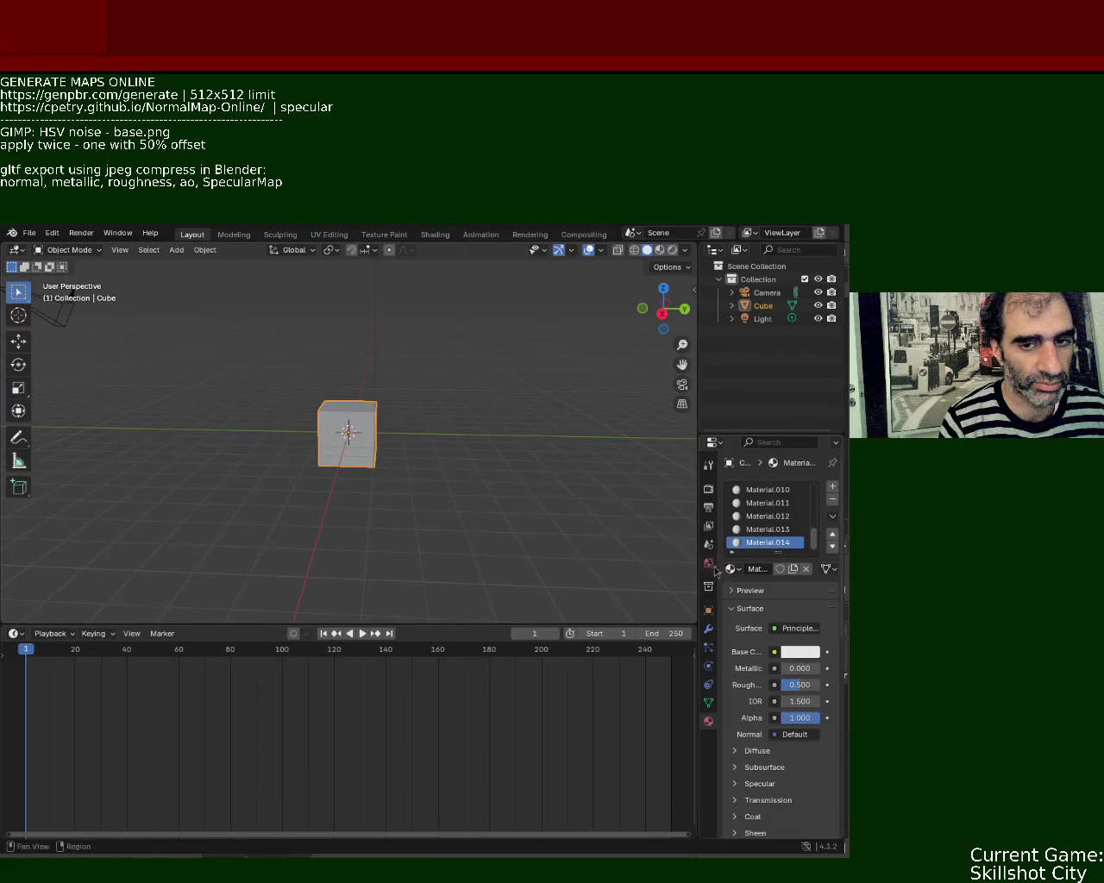
pyautogui.click(832, 488)
# Add three more material slots and fill them with new materials up to Material.017.
pyautogui.click(832, 488)
pyautogui.click(833, 488)
pyautogui.click(833, 488)
pyautogui.click(832, 488)
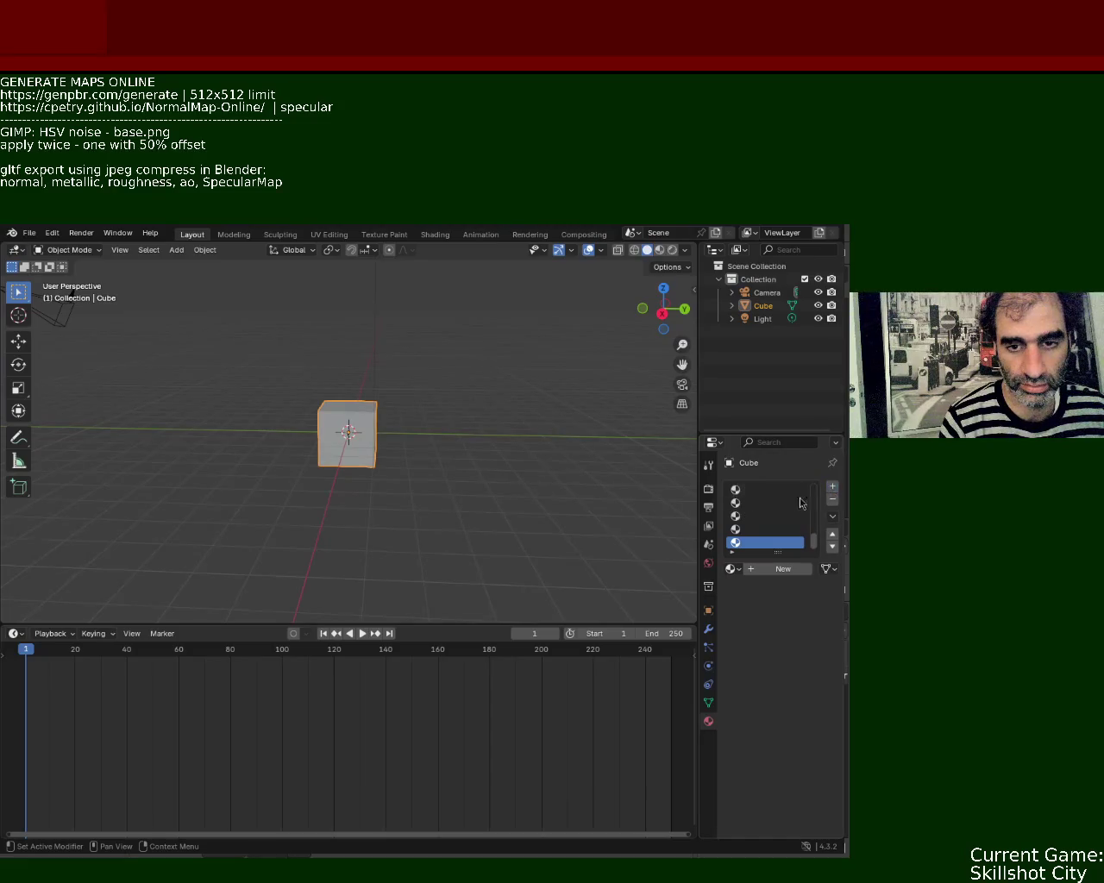
pyautogui.click(769, 491)
pyautogui.scroll(2, 791, 535)
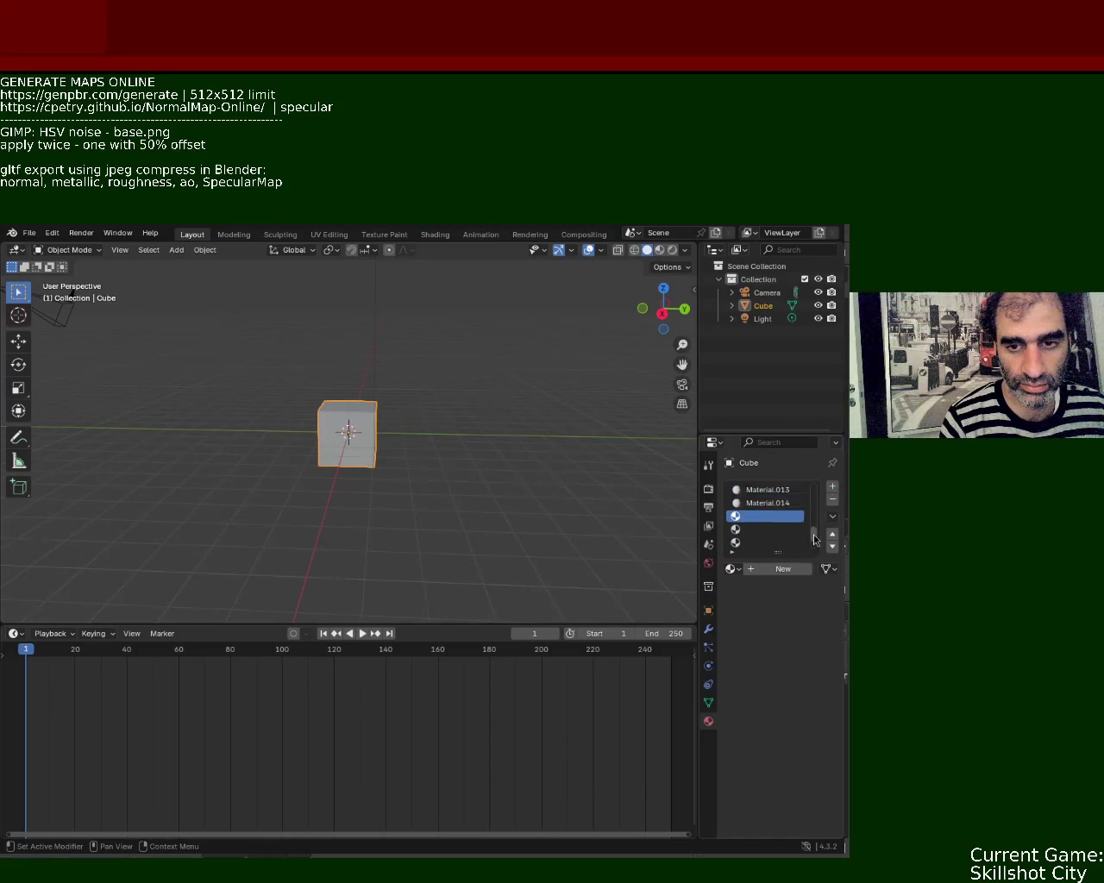
pyautogui.click(782, 571)
pyautogui.click(772, 530)
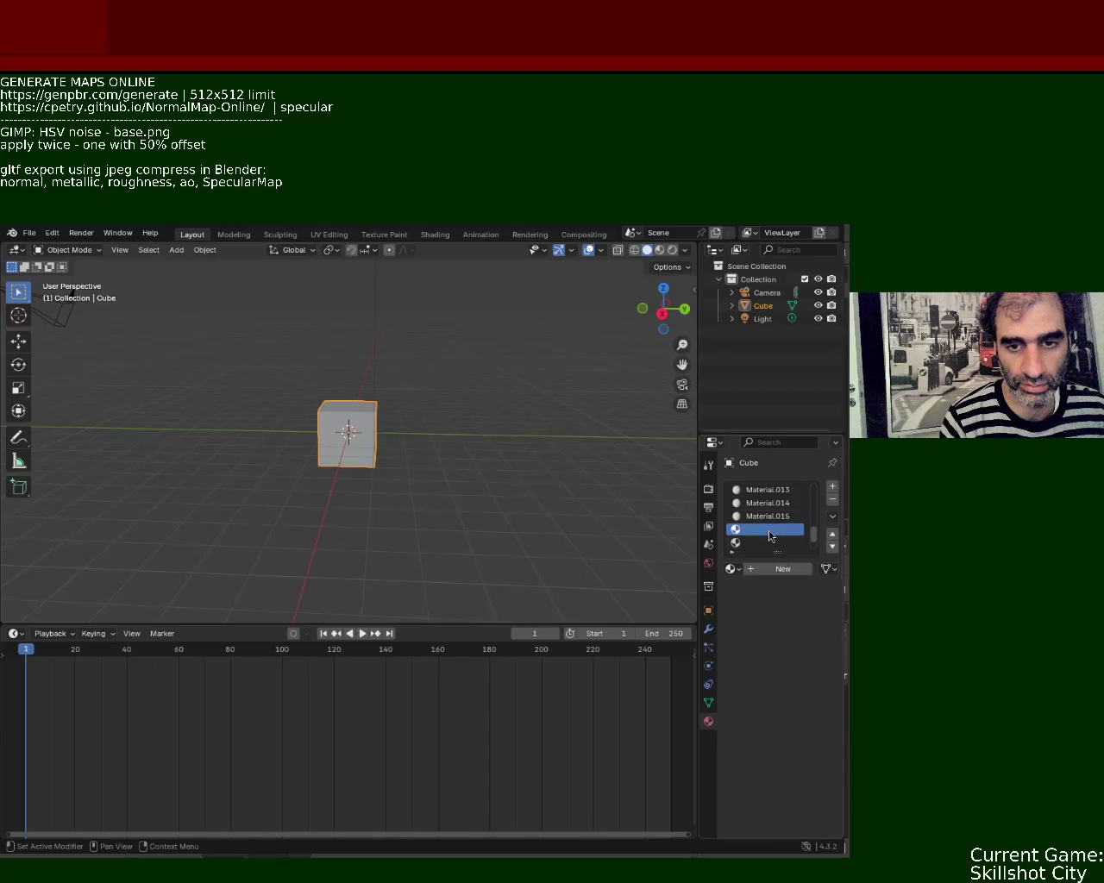
pyautogui.click(776, 571)
pyautogui.click(766, 542)
pyautogui.click(777, 570)
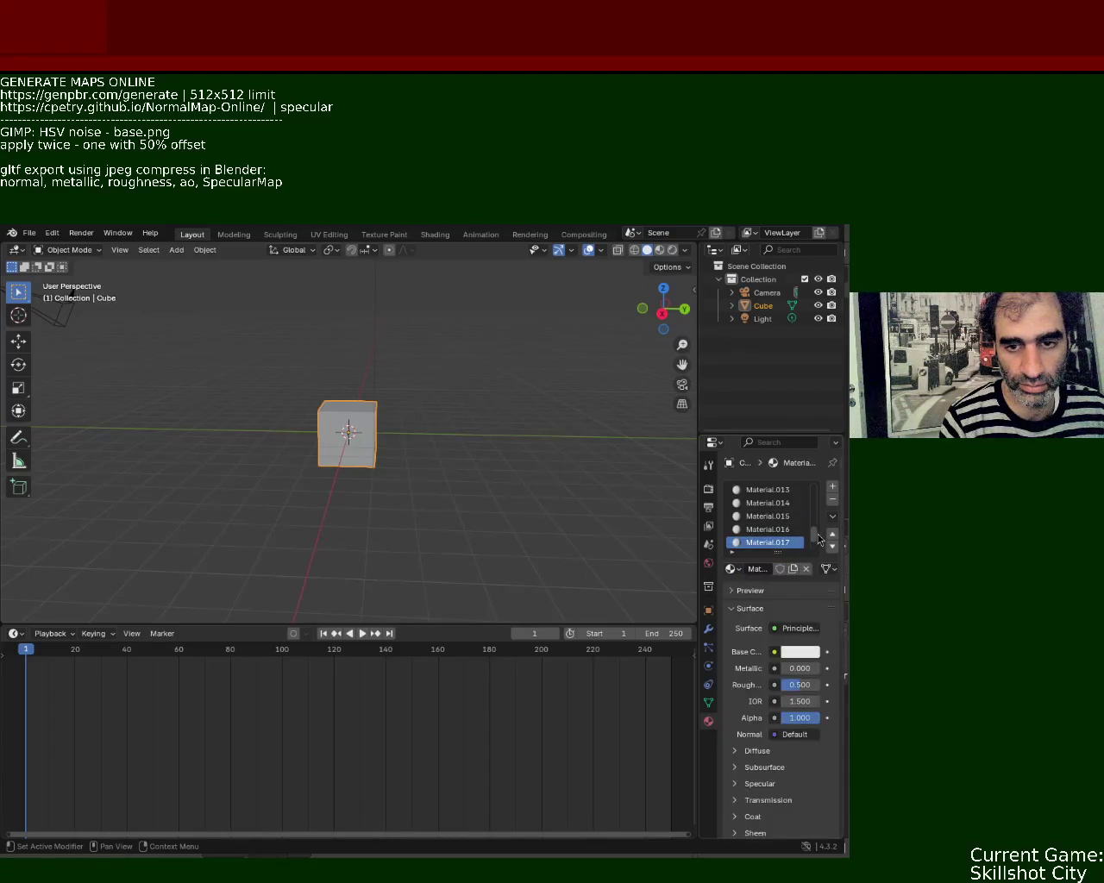
# Create Material.018 and Material.019 in the next empty slots.
pyautogui.scroll(-2, 817, 539)
pyautogui.click(776, 543)
pyautogui.click(772, 530)
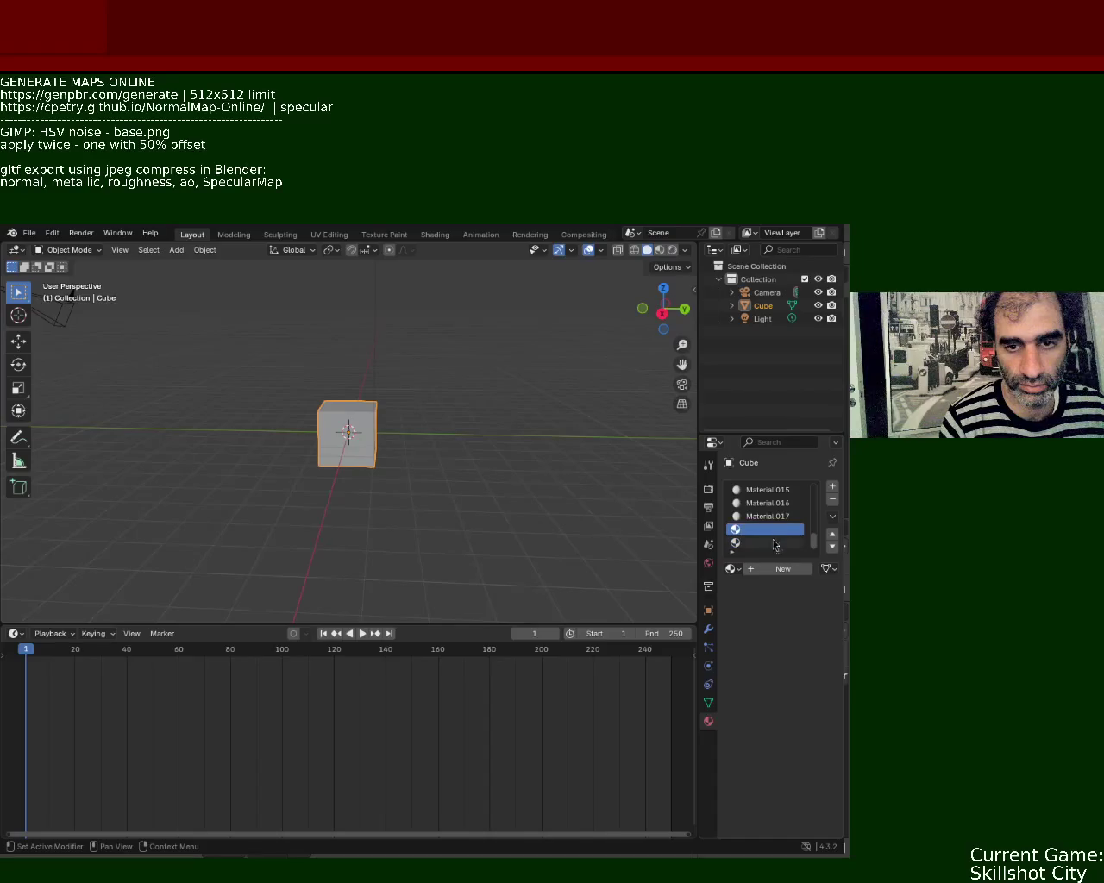
pyautogui.click(774, 570)
pyautogui.click(765, 543)
pyautogui.click(776, 569)
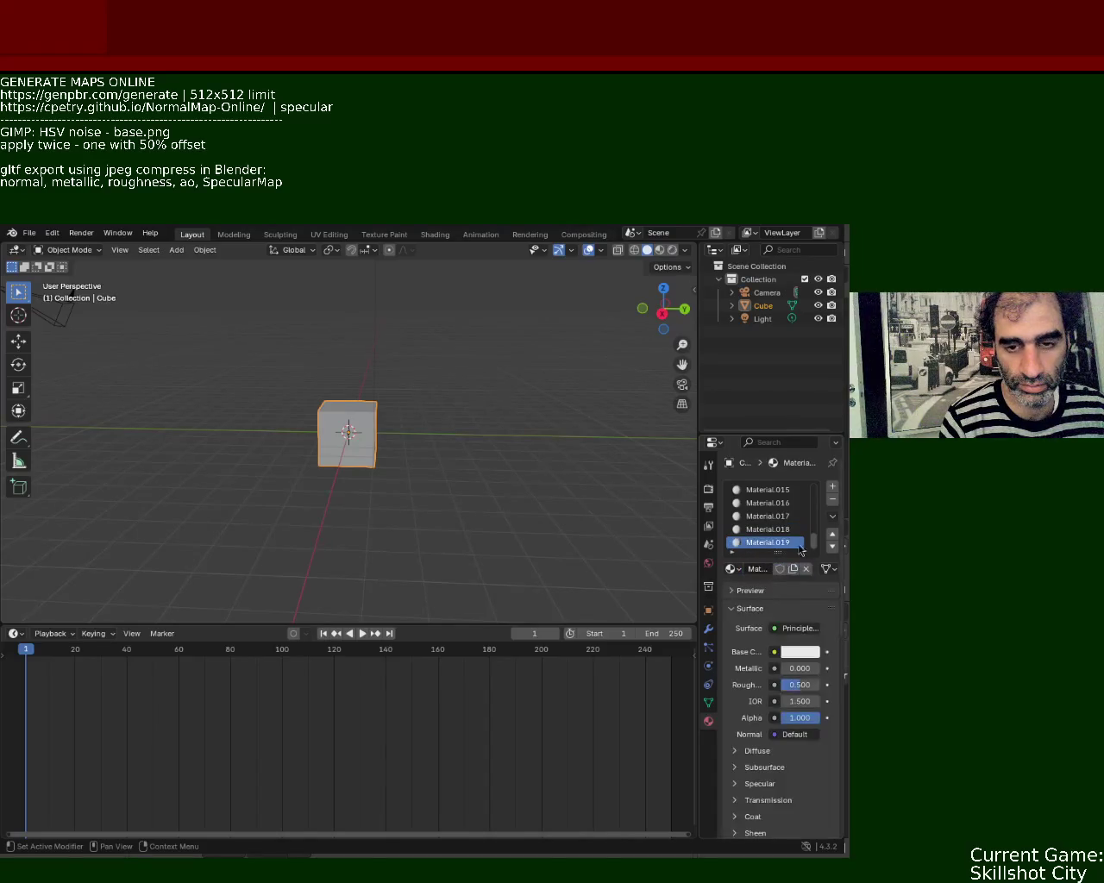
# Add four more empty material slots to the cube.
pyautogui.click(833, 488)
pyautogui.click(833, 487)
pyautogui.click(833, 487)
pyautogui.click(833, 488)
pyautogui.click(833, 488)
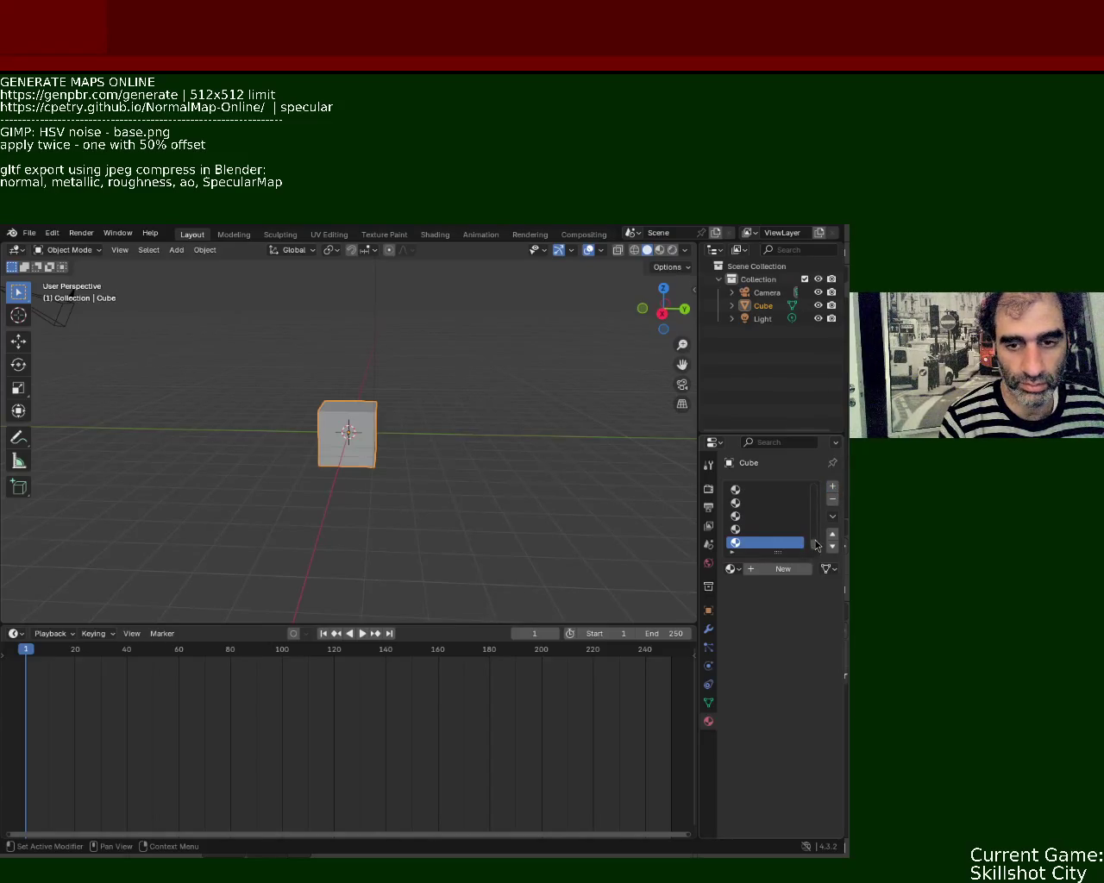
pyautogui.scroll(1, 815, 543)
pyautogui.scroll(1, 817, 533)
# Fill the four new slots with Material.020 through Material.023.
pyautogui.click(768, 503)
pyautogui.click(783, 569)
pyautogui.click(764, 517)
pyautogui.click(768, 568)
pyautogui.click(751, 530)
pyautogui.click(764, 568)
pyautogui.click(761, 543)
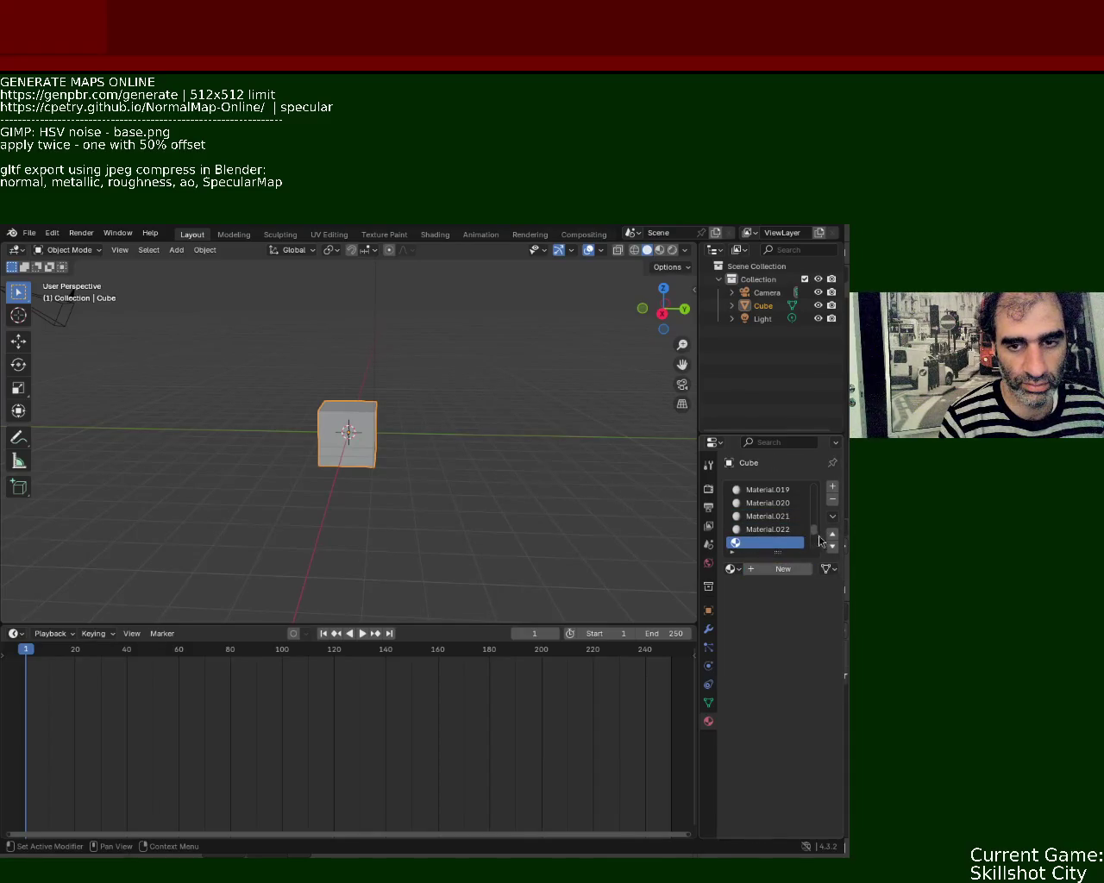
pyautogui.click(790, 570)
# Create Material.024 through Material.027 in the following empty slots.
pyautogui.scroll(-1, 815, 539)
pyautogui.scroll(-3, 815, 539)
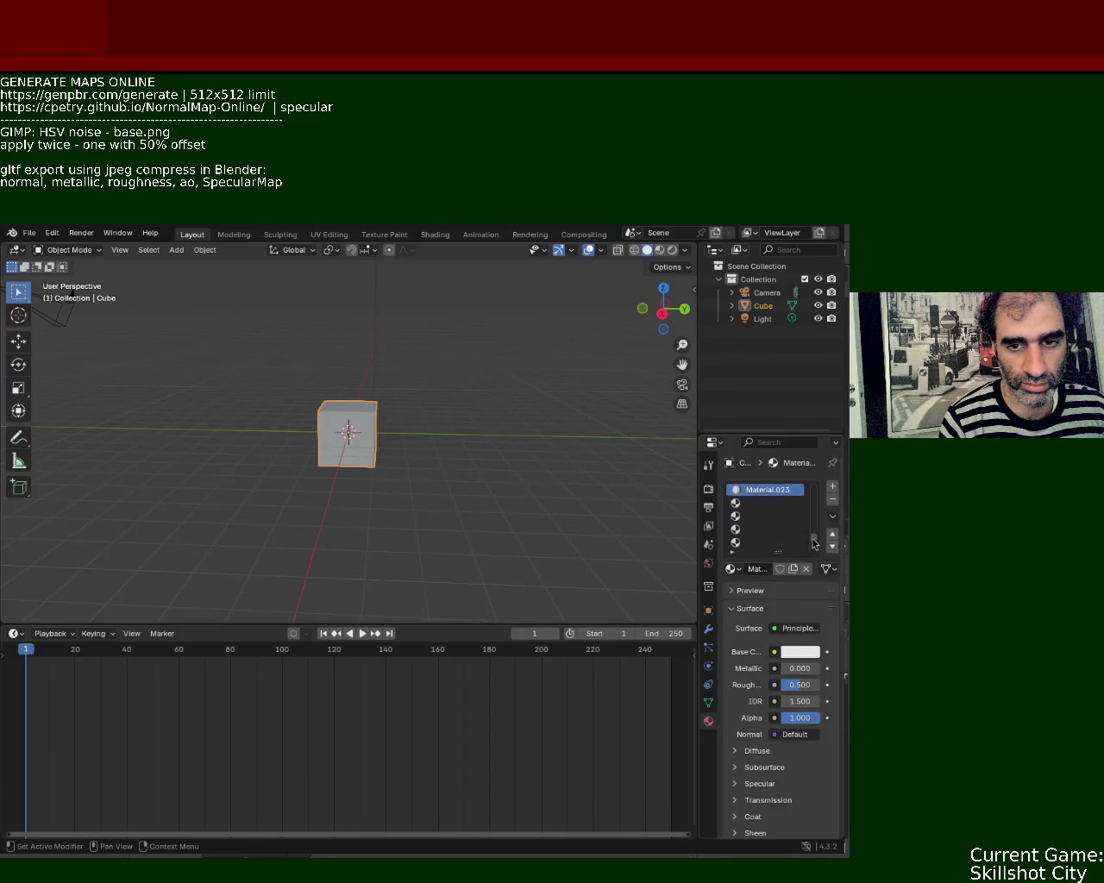
pyautogui.click(748, 505)
pyautogui.click(776, 570)
pyautogui.click(751, 518)
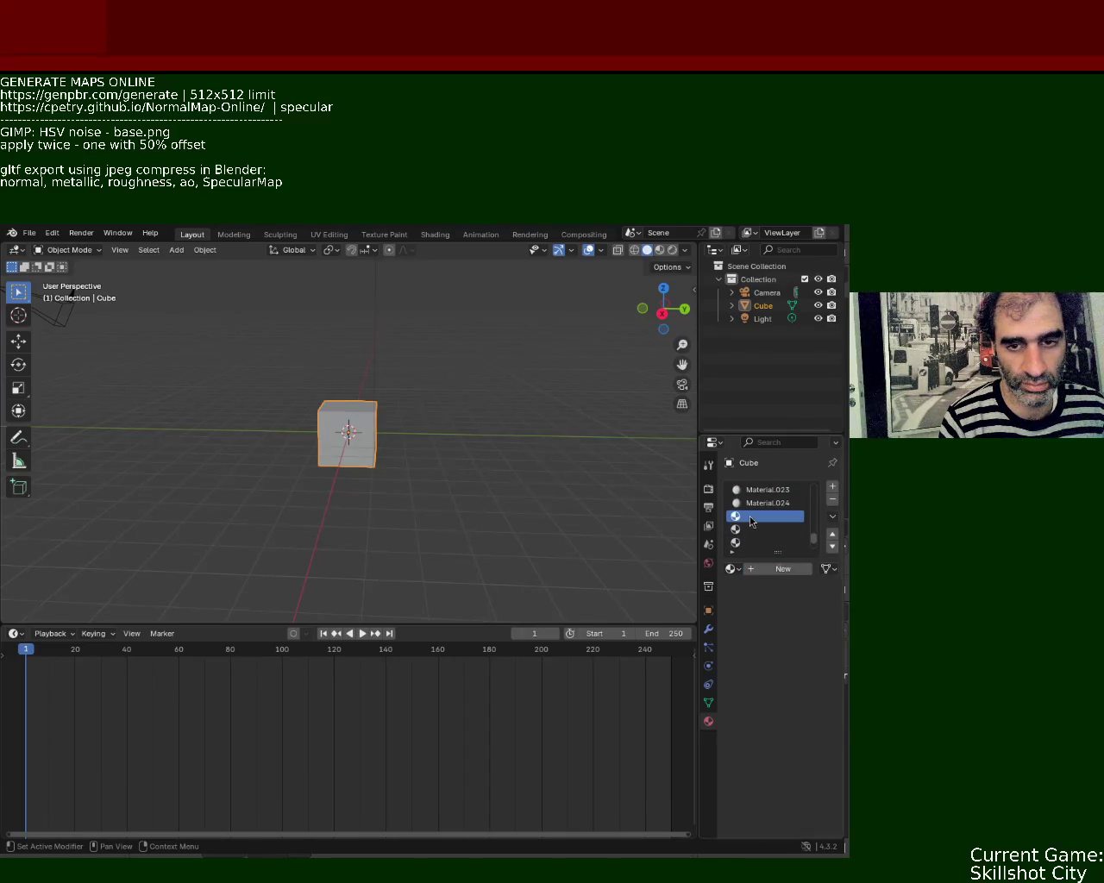
pyautogui.click(777, 571)
pyautogui.click(759, 529)
pyautogui.click(776, 570)
pyautogui.click(763, 545)
pyautogui.click(777, 569)
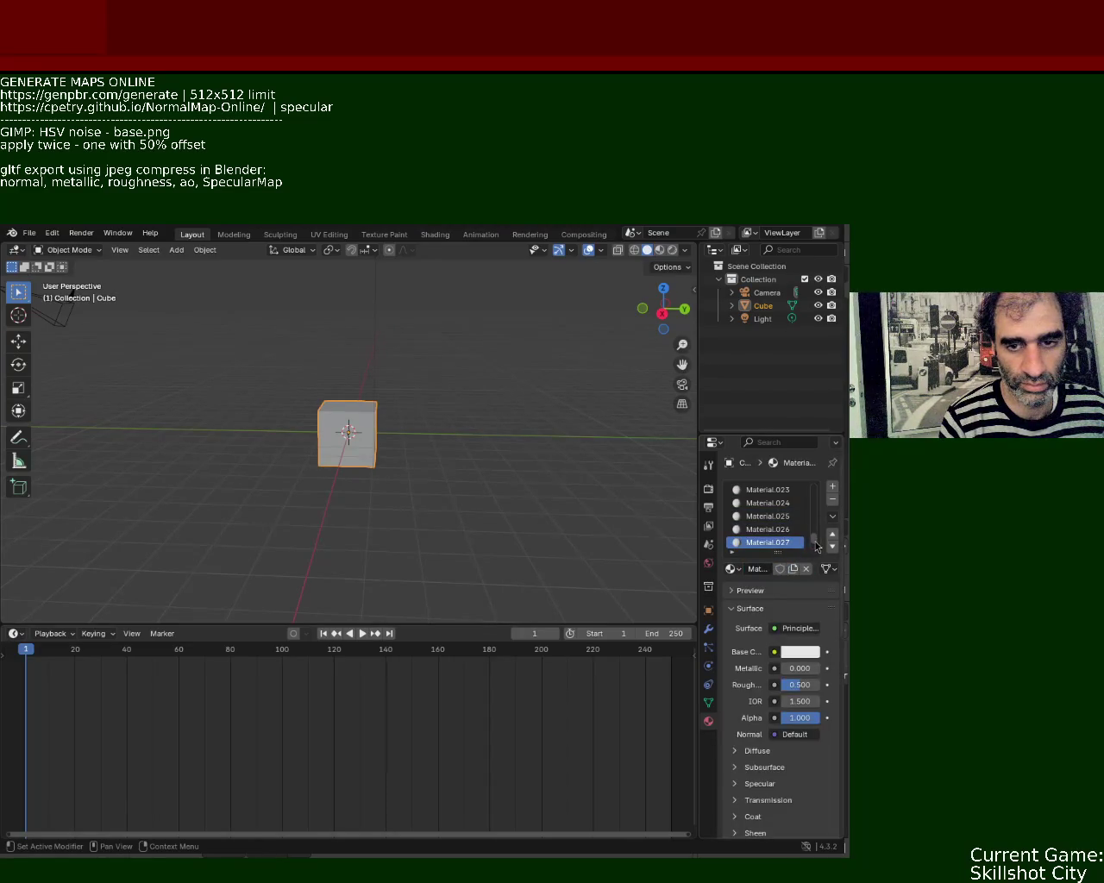
# Create Material.028 through Material.030, then switch the cube into Edit Mode.
pyautogui.scroll(-3, 815, 547)
pyautogui.click(765, 516)
pyautogui.click(779, 569)
pyautogui.click(759, 528)
pyautogui.click(779, 569)
pyautogui.click(750, 543)
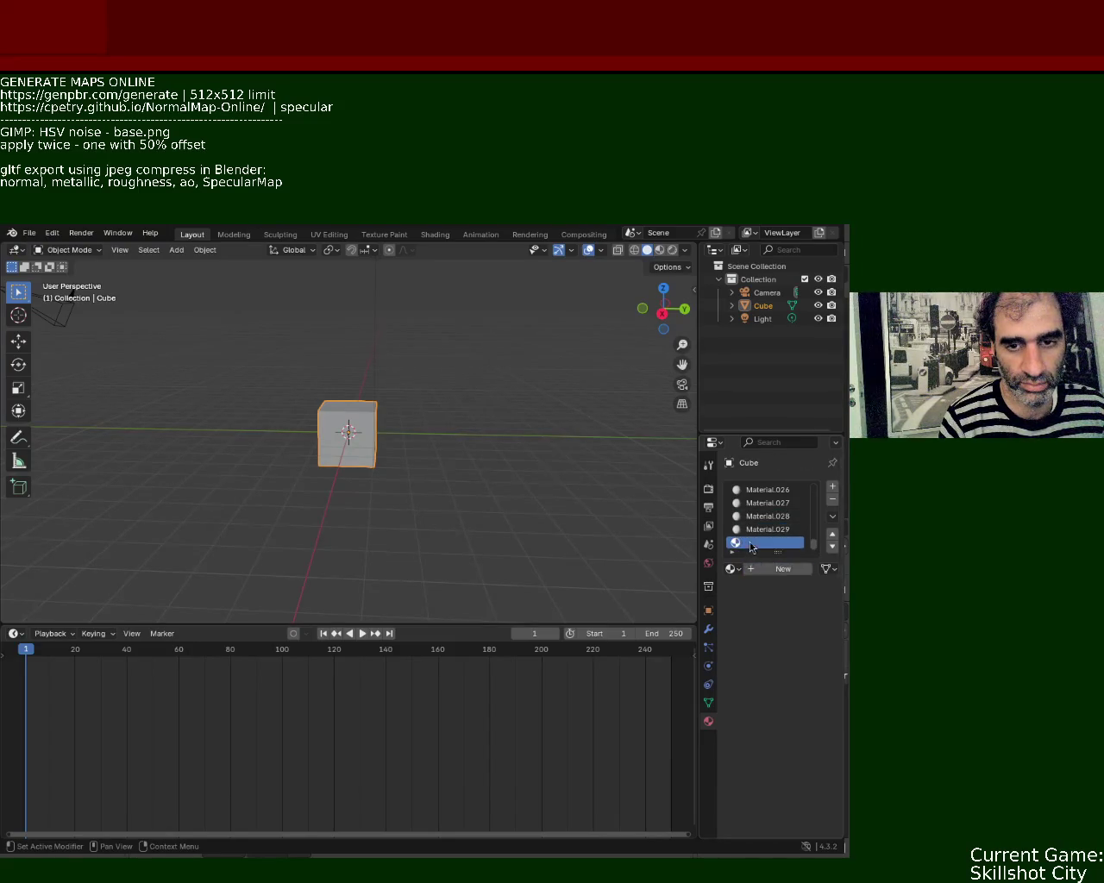
pyautogui.click(779, 569)
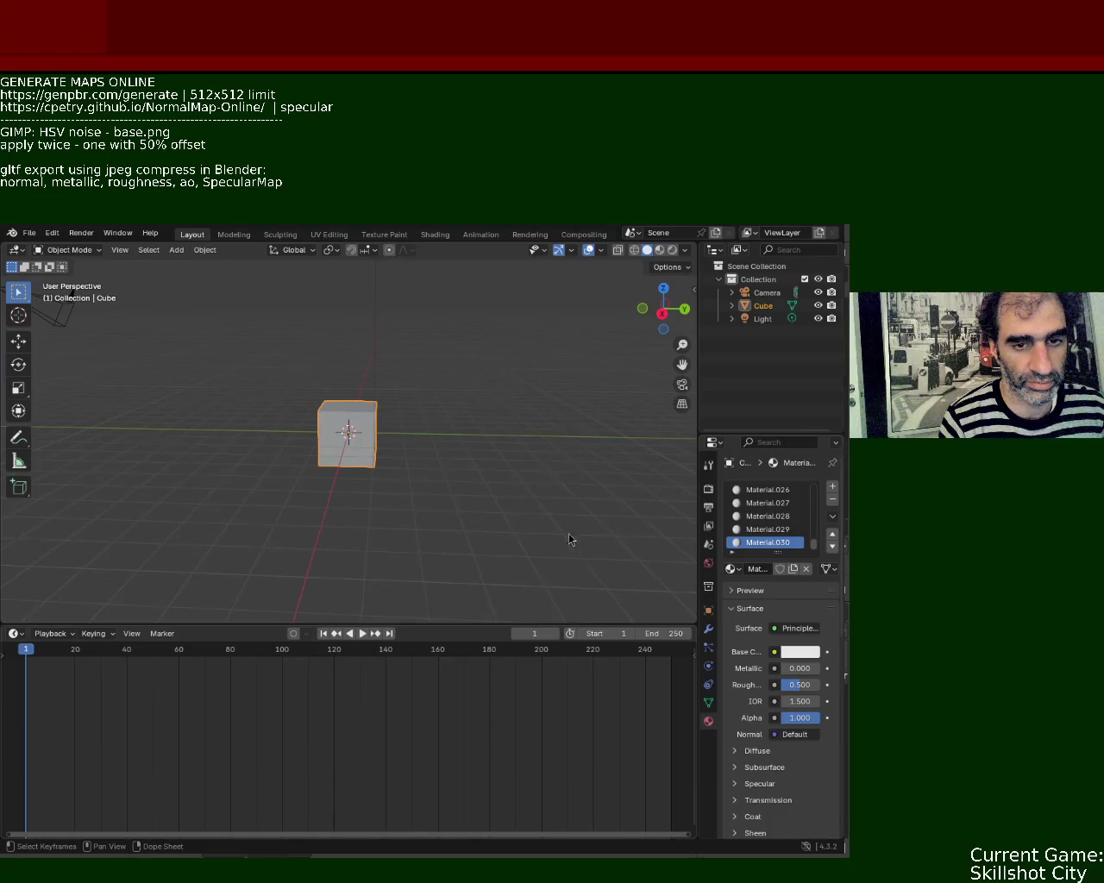
pyautogui.press('Tab')
# Deselect the cube's geometry and make the bottom timeline area taller.
pyautogui.moveTo(404, 419); pyautogui.dragTo(421, 440, button='middle')
pyautogui.click(445, 423)
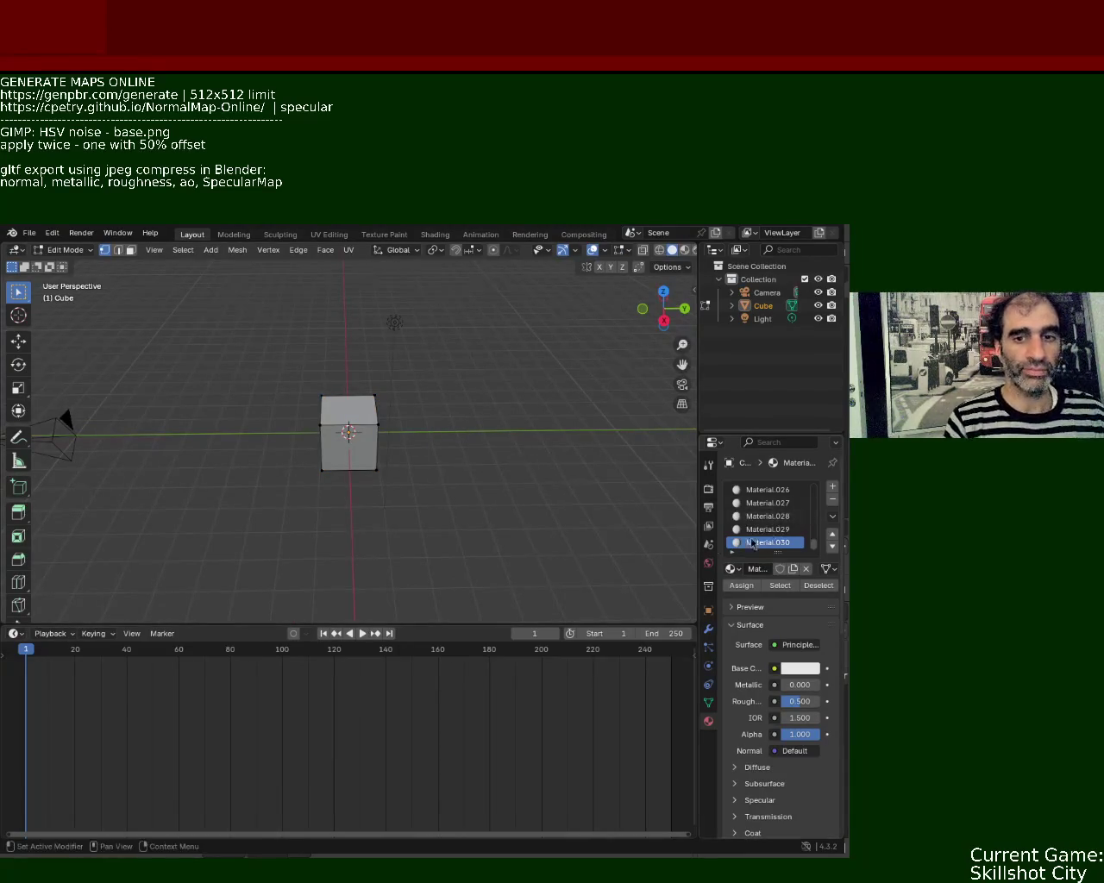
pyautogui.moveTo(349, 624); pyautogui.dragTo(363, 539)
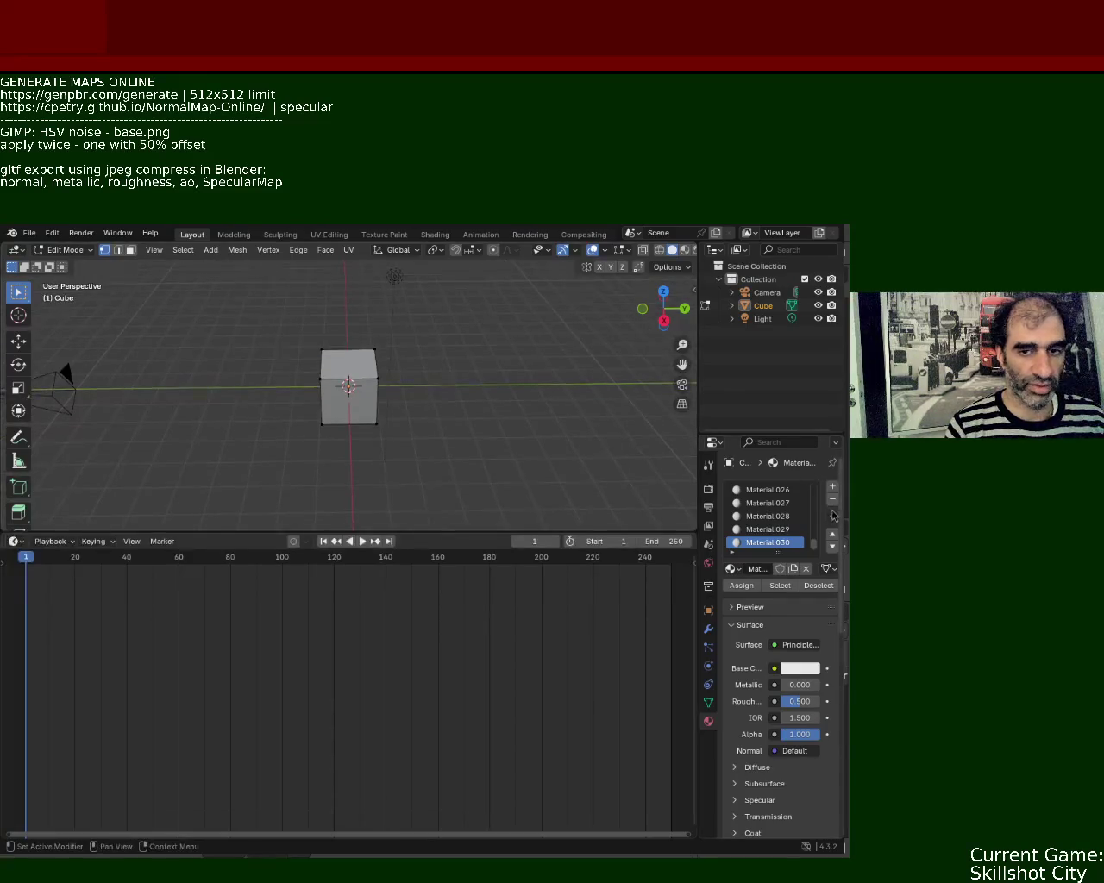
pyautogui.moveTo(815, 543)
pyautogui.mouseDown()
pyautogui.moveTo(823, 470)
pyautogui.moveTo(815, 562)
pyautogui.mouseUp()
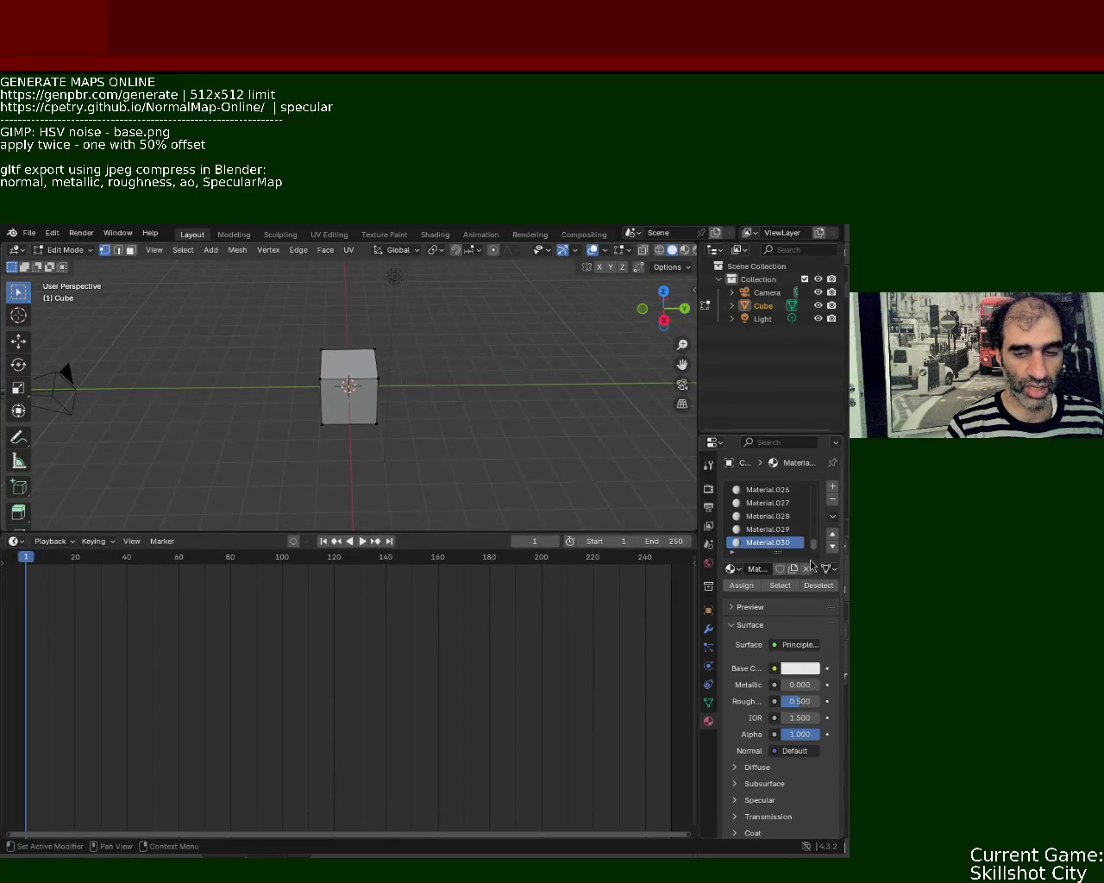
# Scroll the material slot list to the top and make the first slot, Material, active.
pyautogui.click(832, 499)
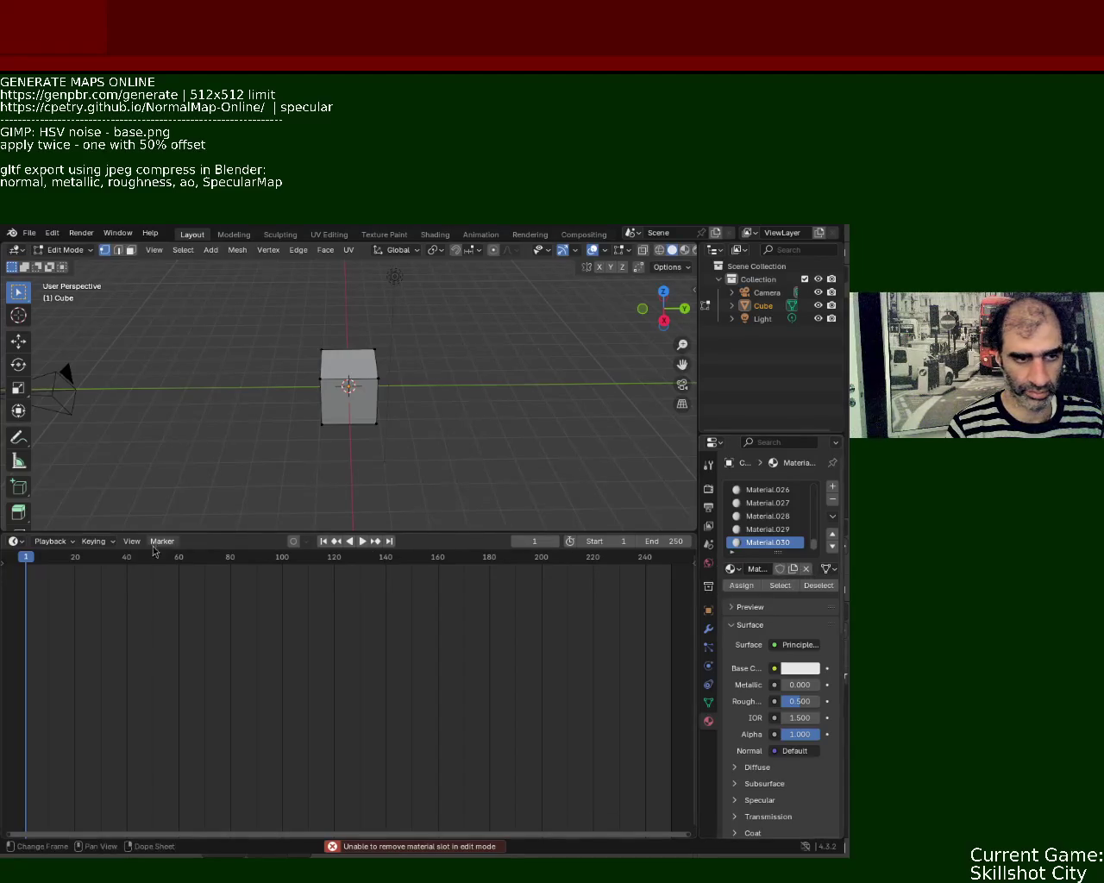
pyautogui.rightClick(763, 542)
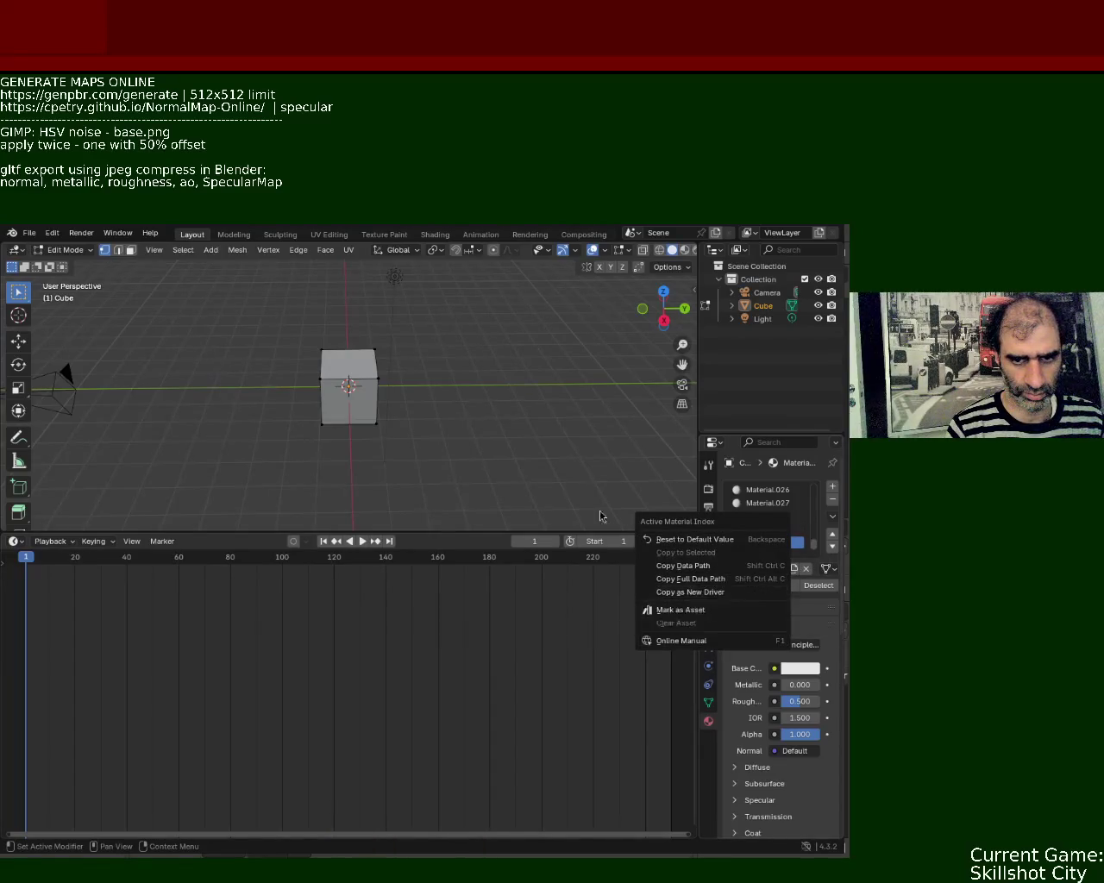
pyautogui.press('Escape')
pyautogui.moveTo(813, 539); pyautogui.dragTo(816, 483)
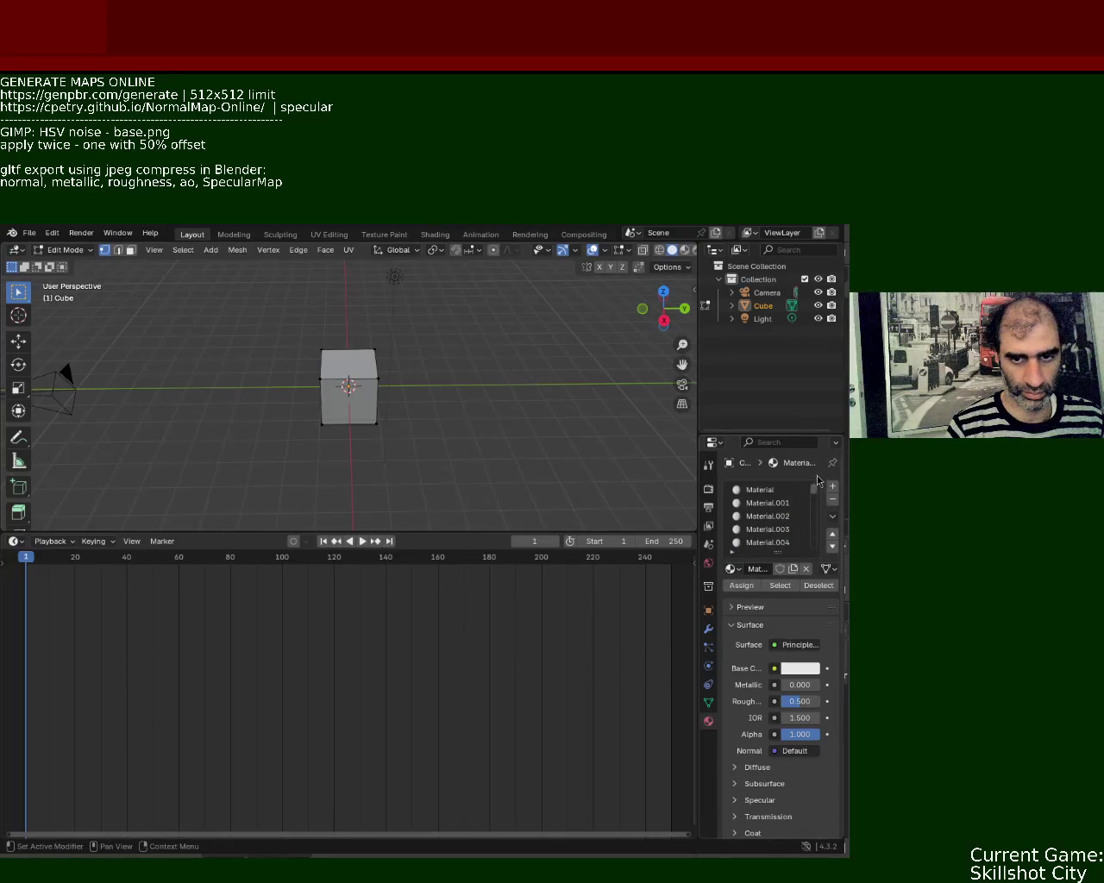
pyautogui.click(776, 492)
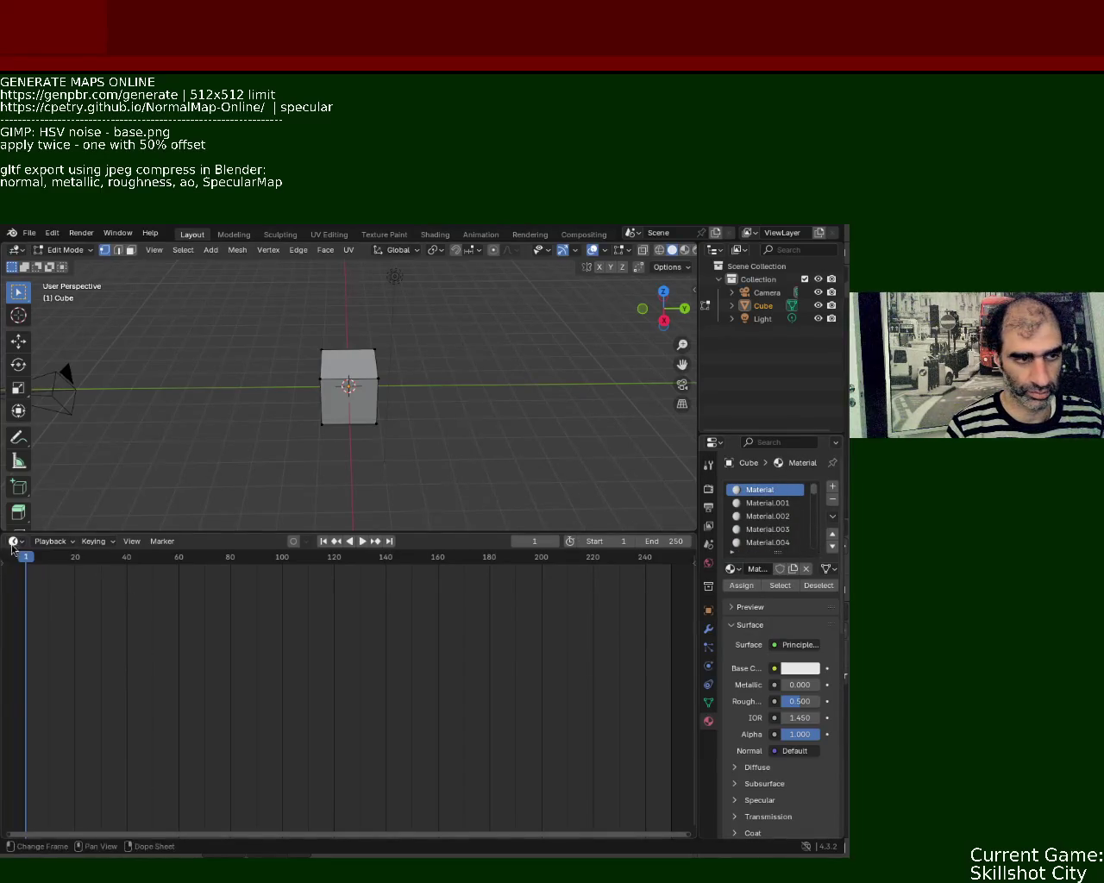
# Change the bottom area's editor type to Shader Editor and centre the shader nodes.
pyautogui.click(14, 541)
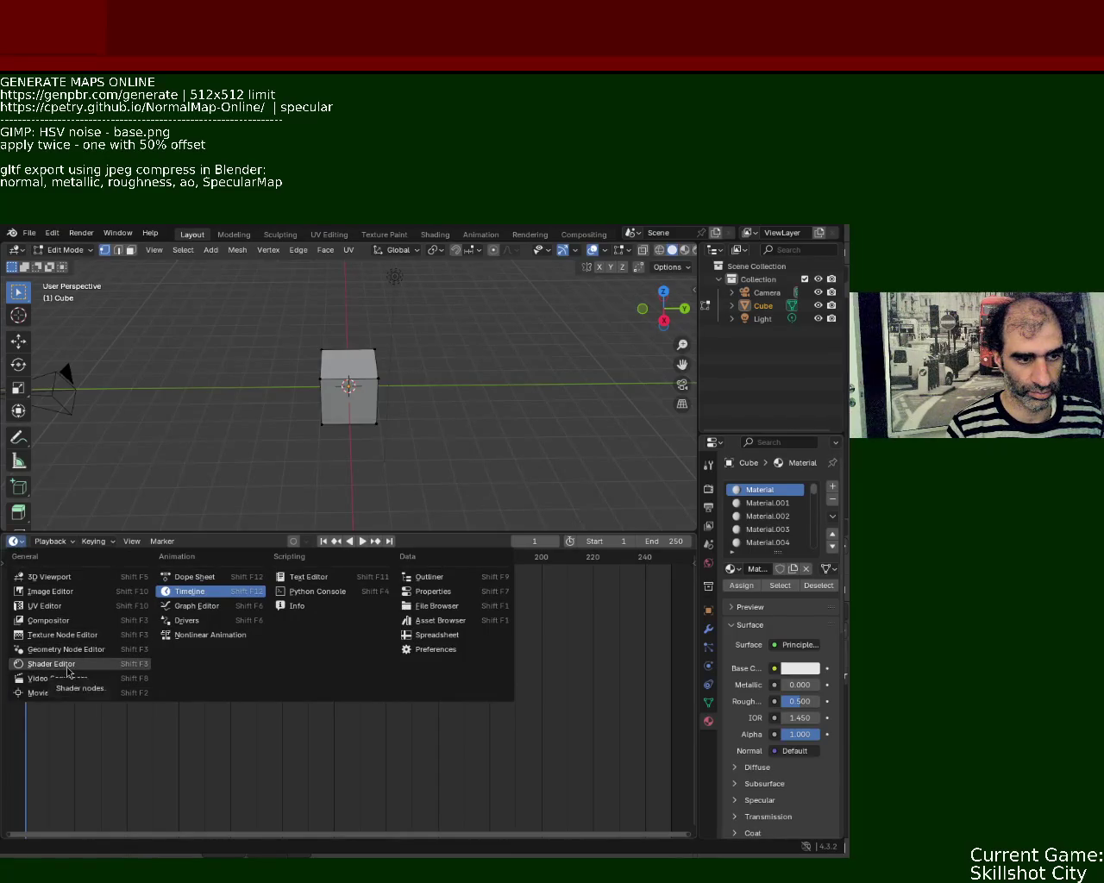
pyautogui.click(52, 664)
pyautogui.moveTo(221, 630); pyautogui.dragTo(299, 671, button='middle')
# Add an Image Texture node left of the Principled BSDF in Material's node tree.
pyautogui.hotkey('shift', 'a')
pyautogui.click(191, 616)
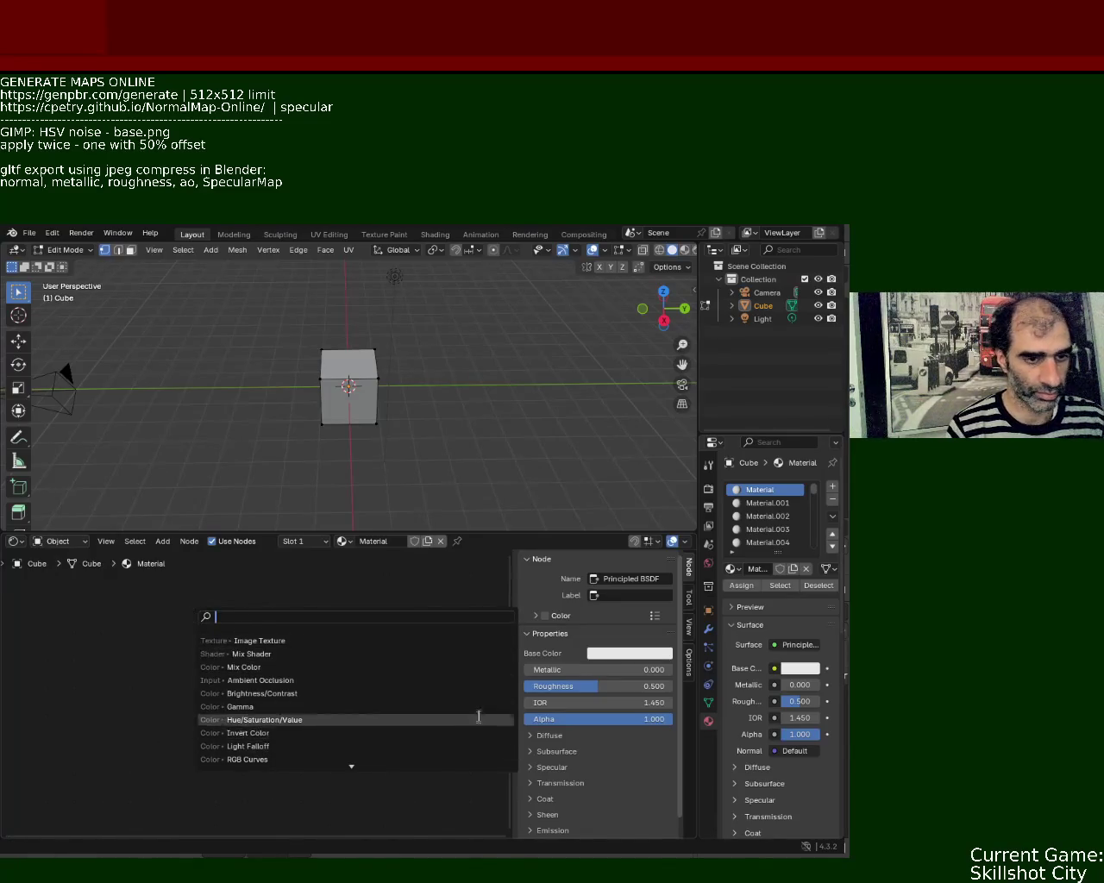
pyautogui.click(342, 641)
pyautogui.click(127, 594)
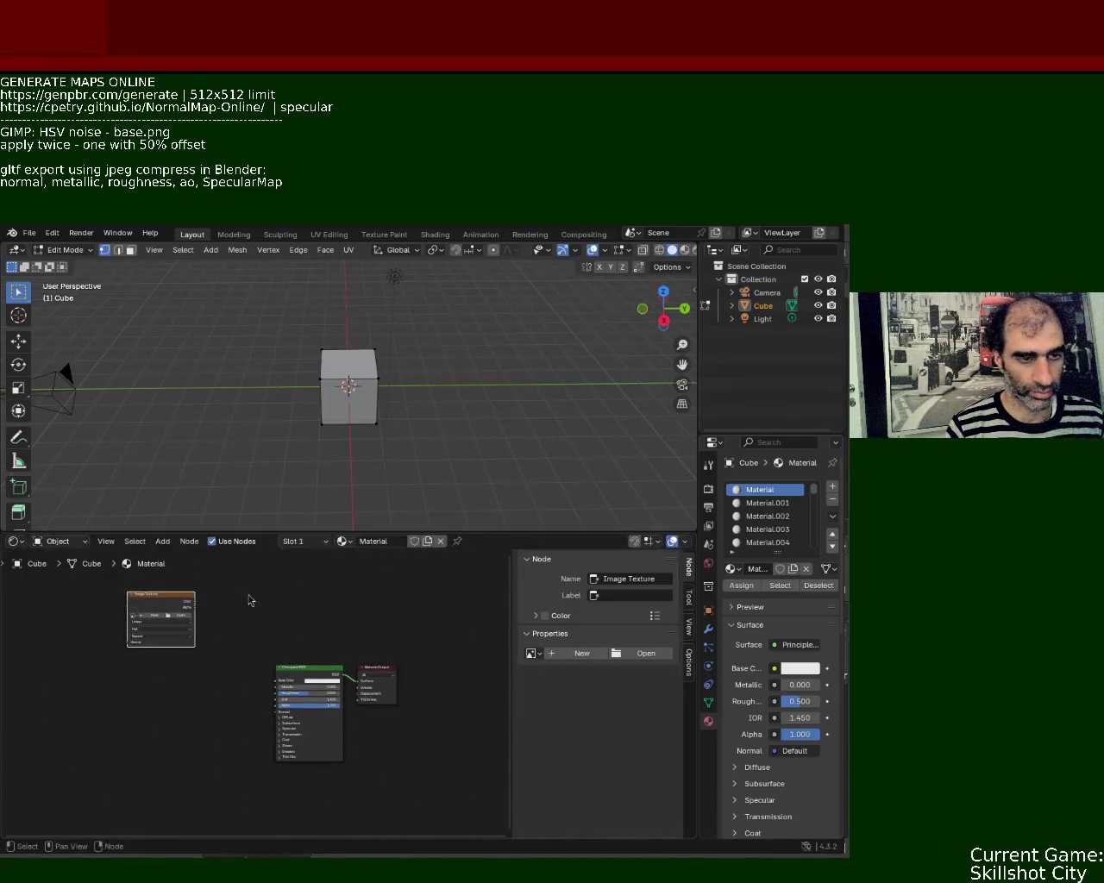
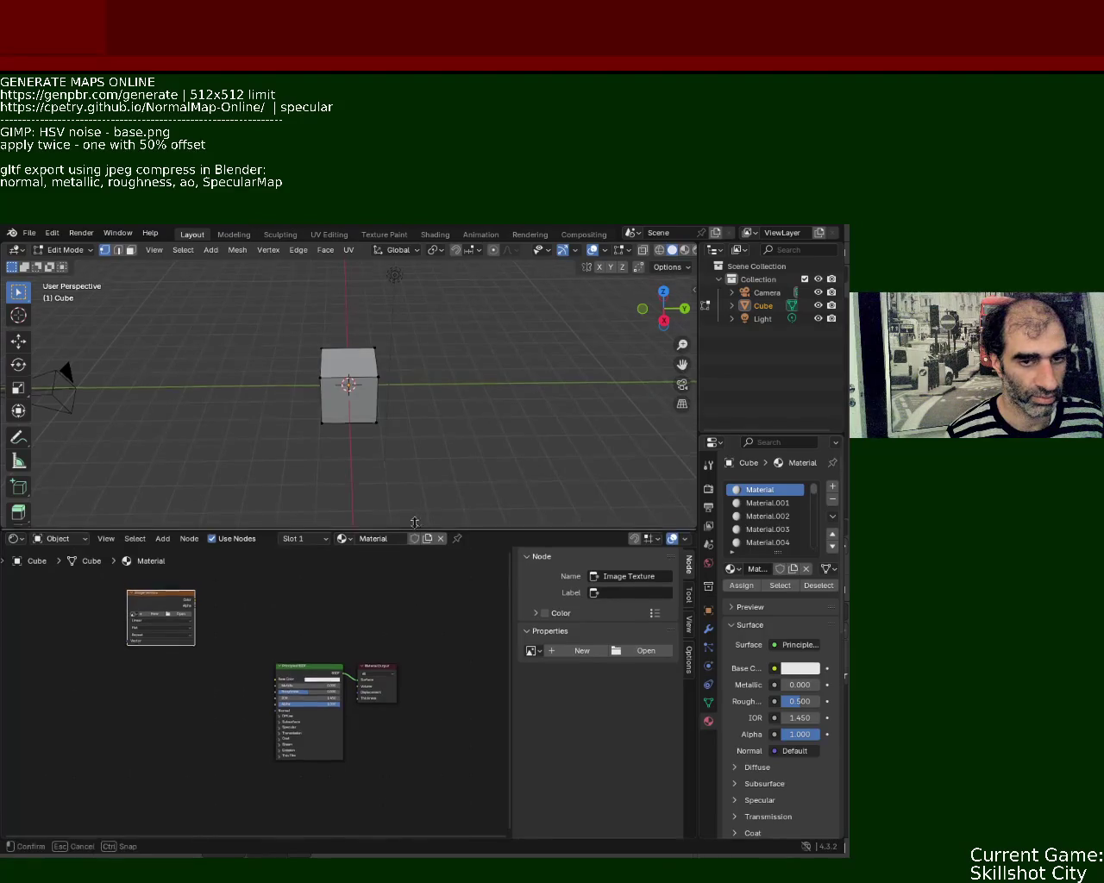
# Enlarge the node editor and duplicate the Image Texture node to make several copies.
pyautogui.moveTo(408, 532); pyautogui.dragTo(450, 446)
pyautogui.moveTo(308, 530); pyautogui.dragTo(370, 577, button='middle')
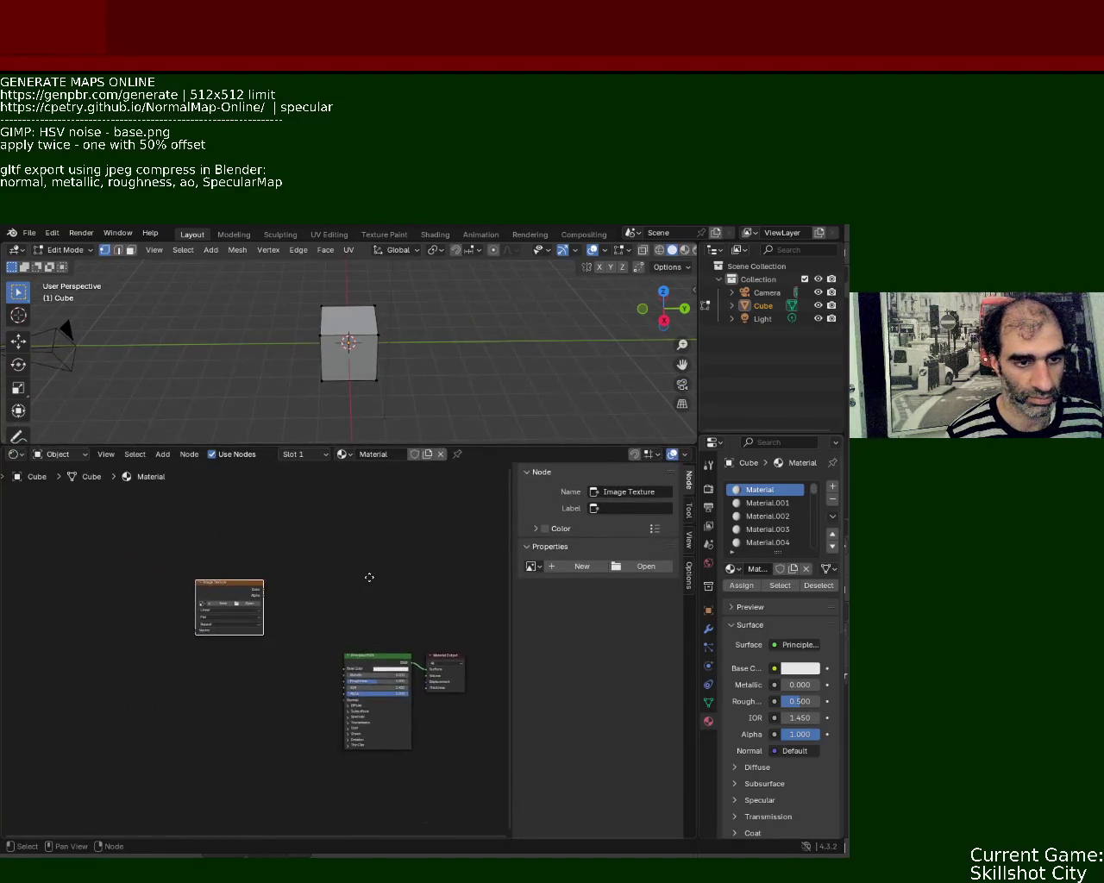
pyautogui.hotkey('ctrl', 'v')
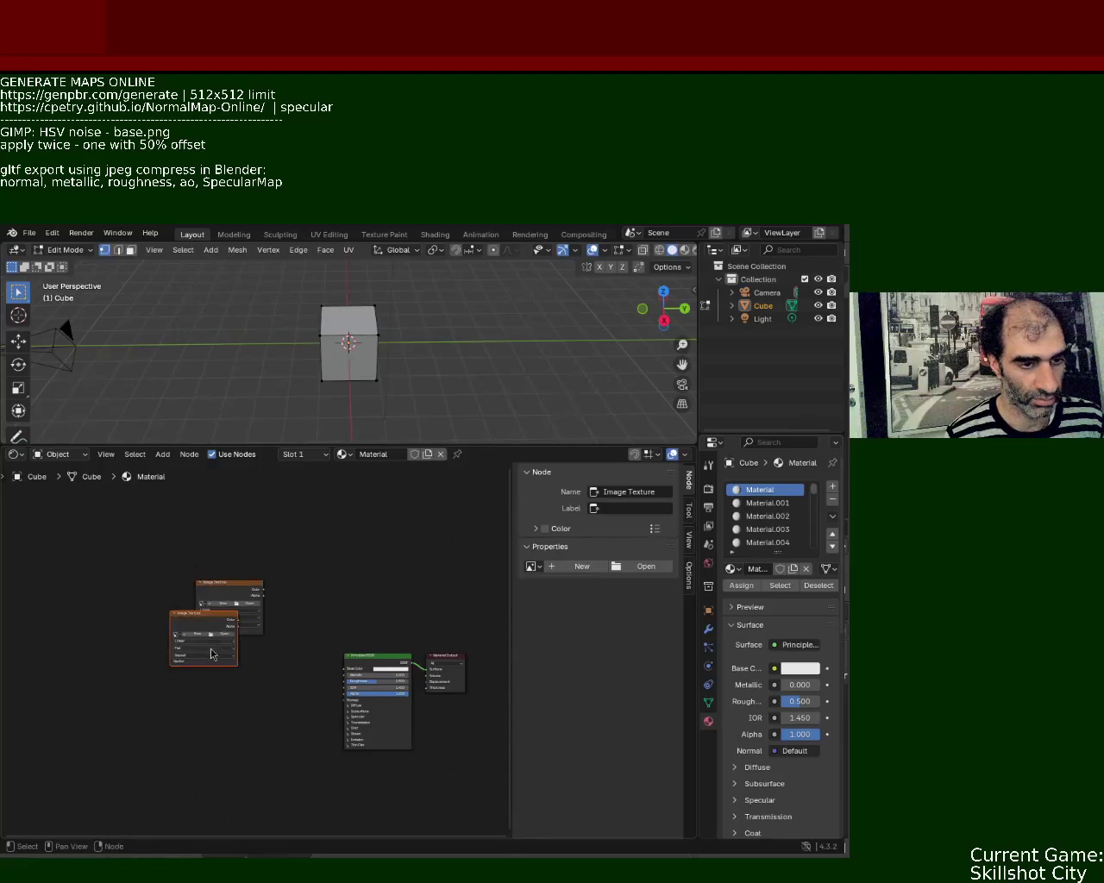
pyautogui.hotkey('ctrl', 'v')
pyautogui.hotkey('ctrl', 'v')
pyautogui.hotkey('ctrl', 'v')
pyautogui.hotkey('ctrl', 'v')
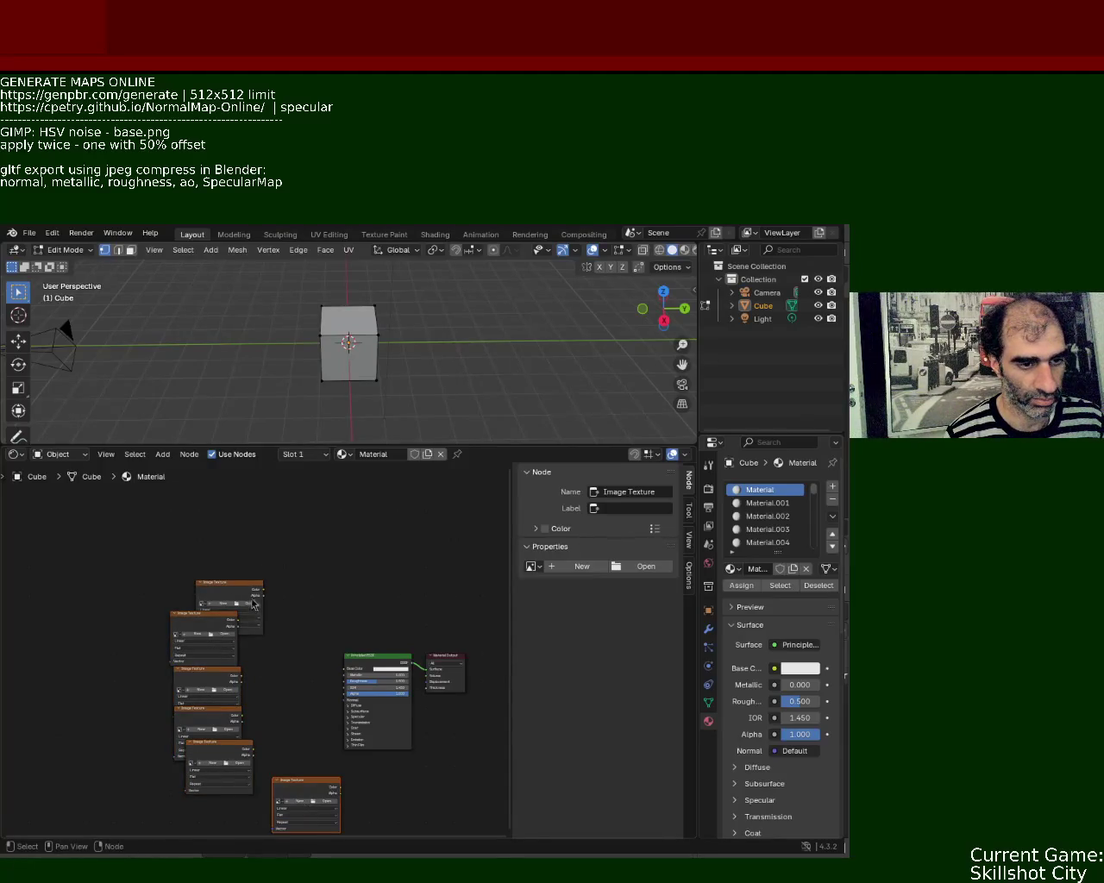
# Stack the Image Texture nodes in a column and wire the top one's Color into Base Color.
pyautogui.moveTo(250, 591); pyautogui.dragTo(241, 522)
pyautogui.moveTo(210, 617); pyautogui.dragTo(230, 578)
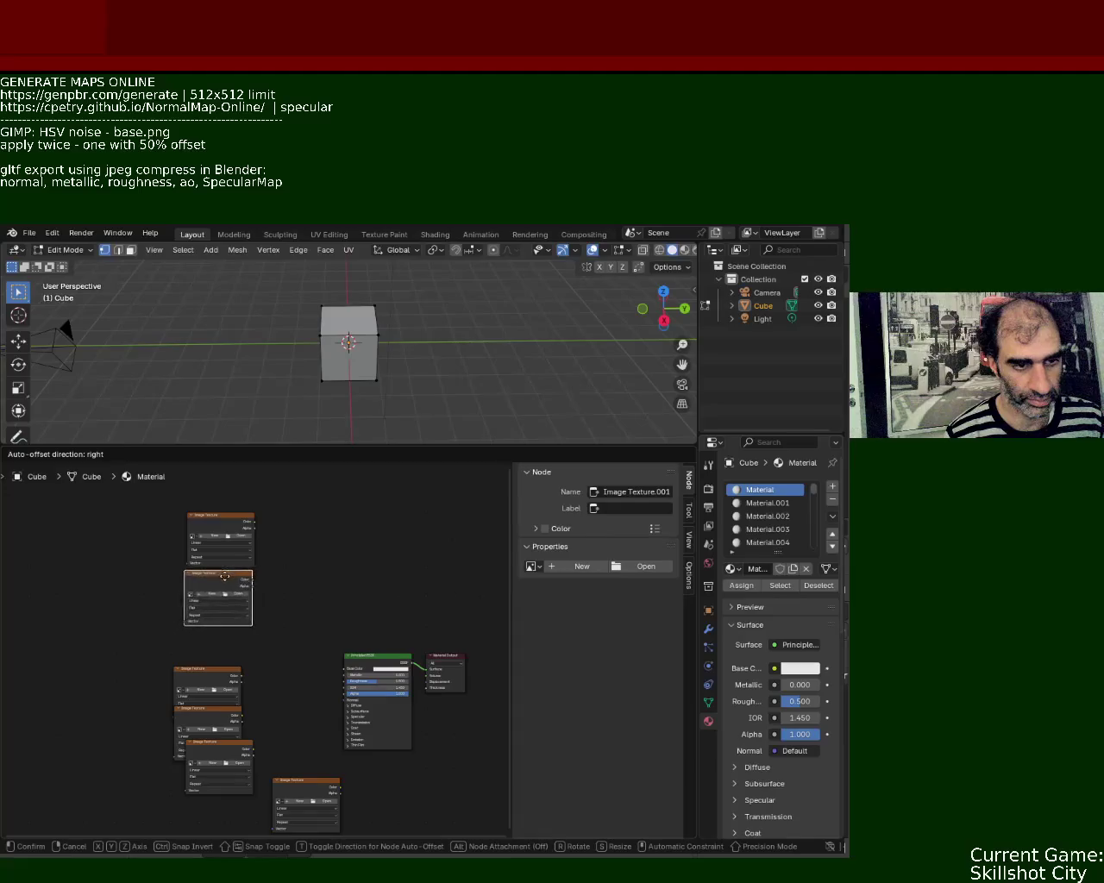
pyautogui.moveTo(219, 675); pyautogui.dragTo(234, 638)
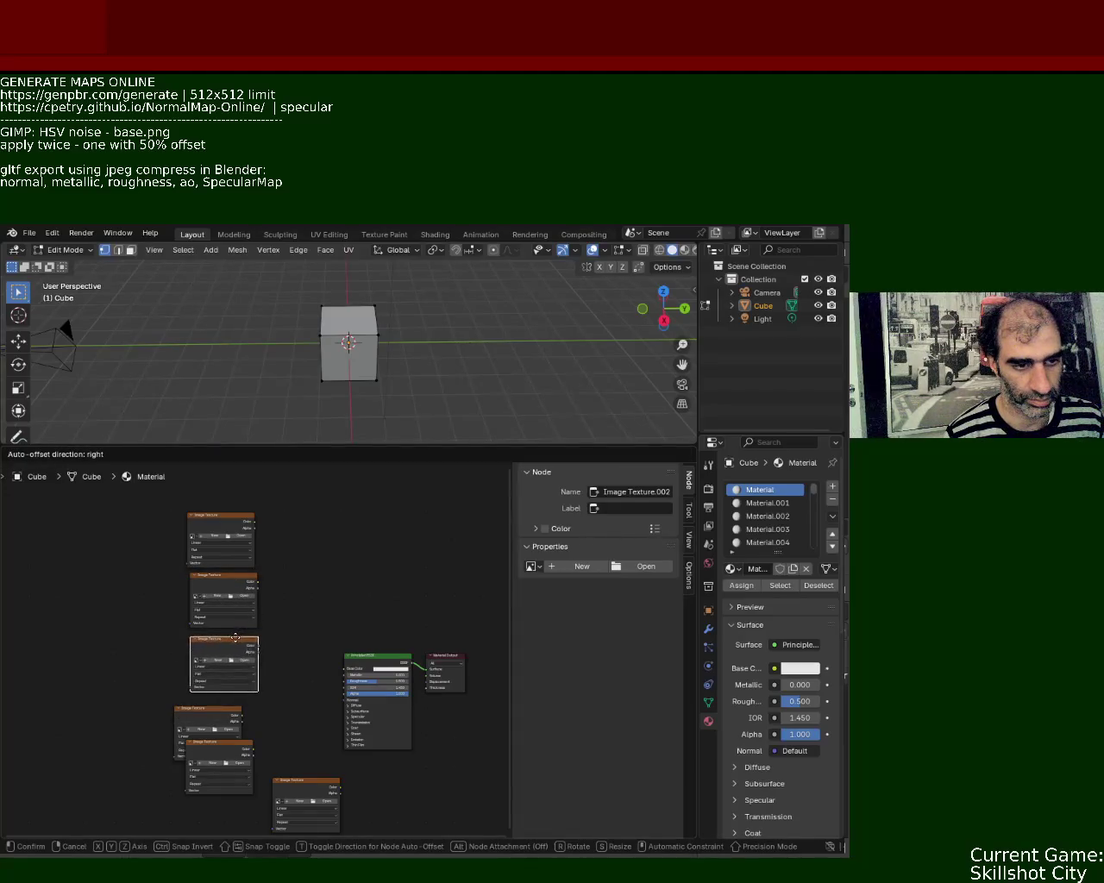
pyautogui.moveTo(212, 712); pyautogui.dragTo(214, 700)
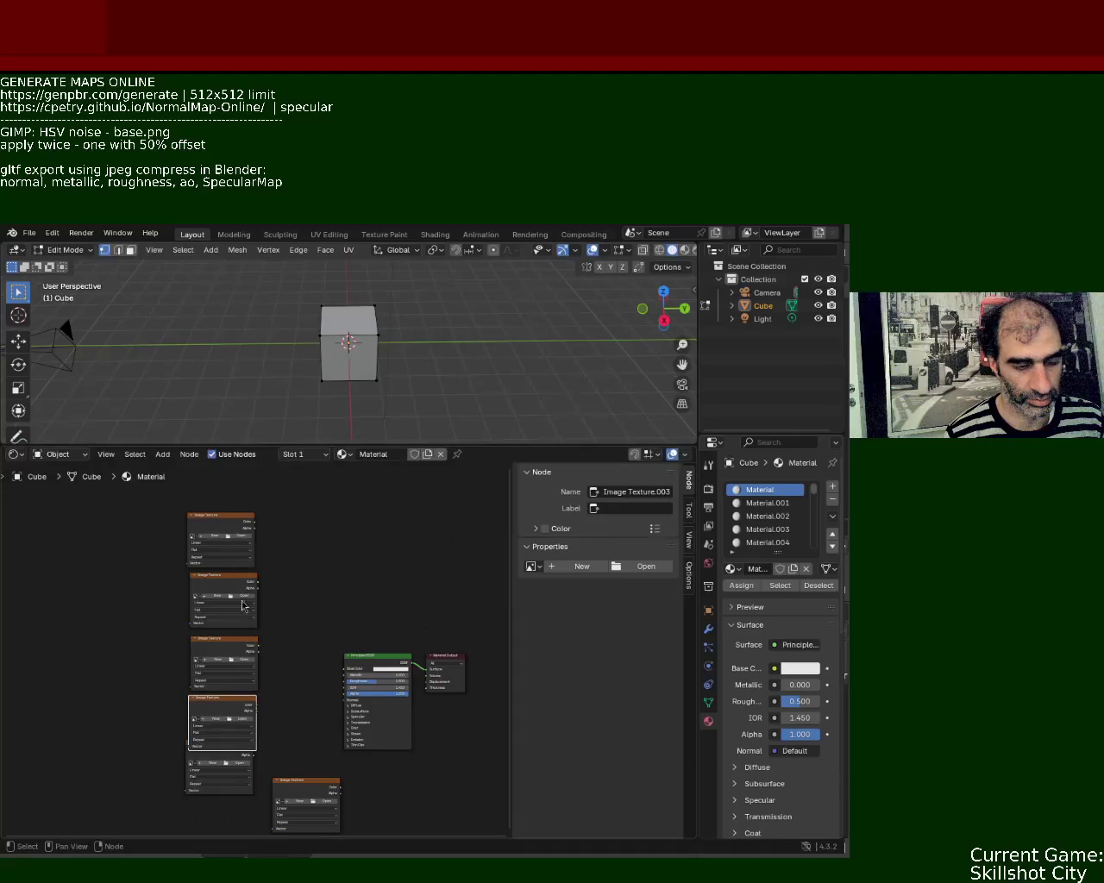
pyautogui.moveTo(254, 523); pyautogui.dragTo(345, 669)
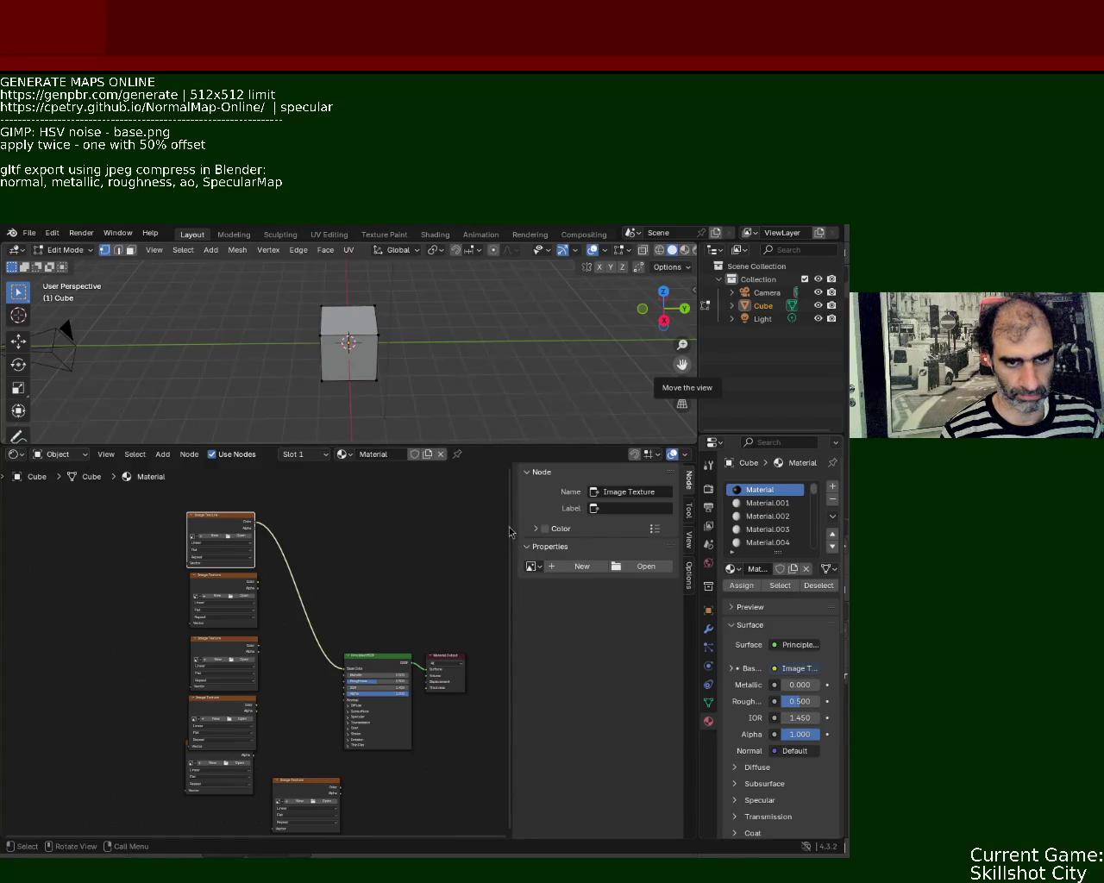
# Save the scene with its Image Texture nodes as cube.blend.
pyautogui.click(29, 235)
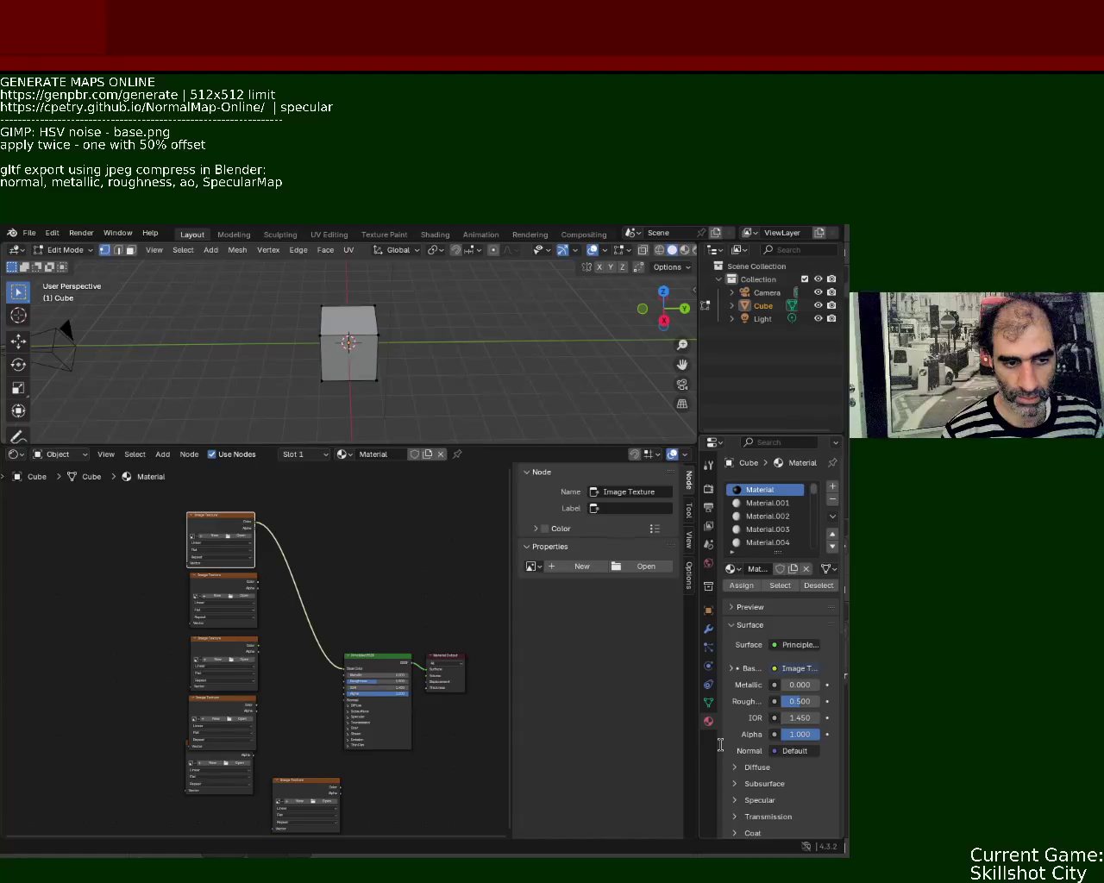
pyautogui.hotkey('ctrl', 's')
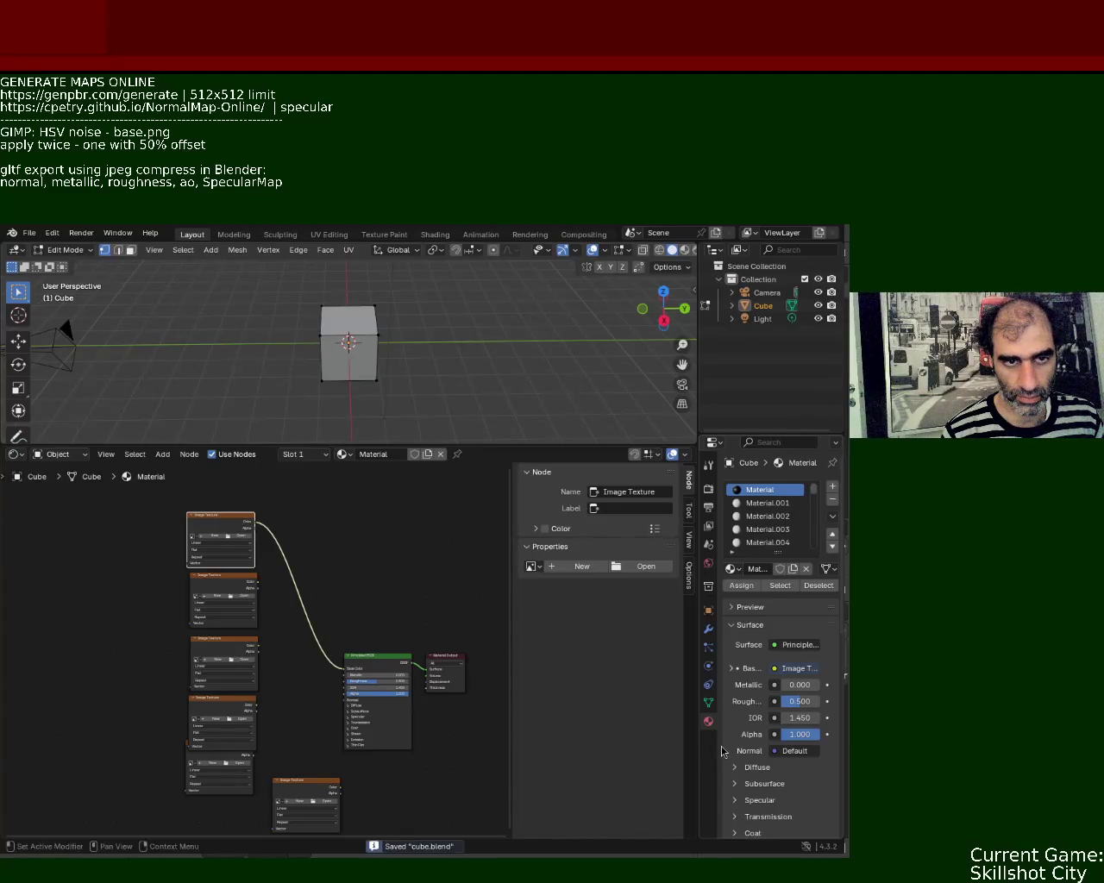
# Open the recent arcade-machine .blend project and orbit around its low-poly mesh.
pyautogui.click(29, 233)
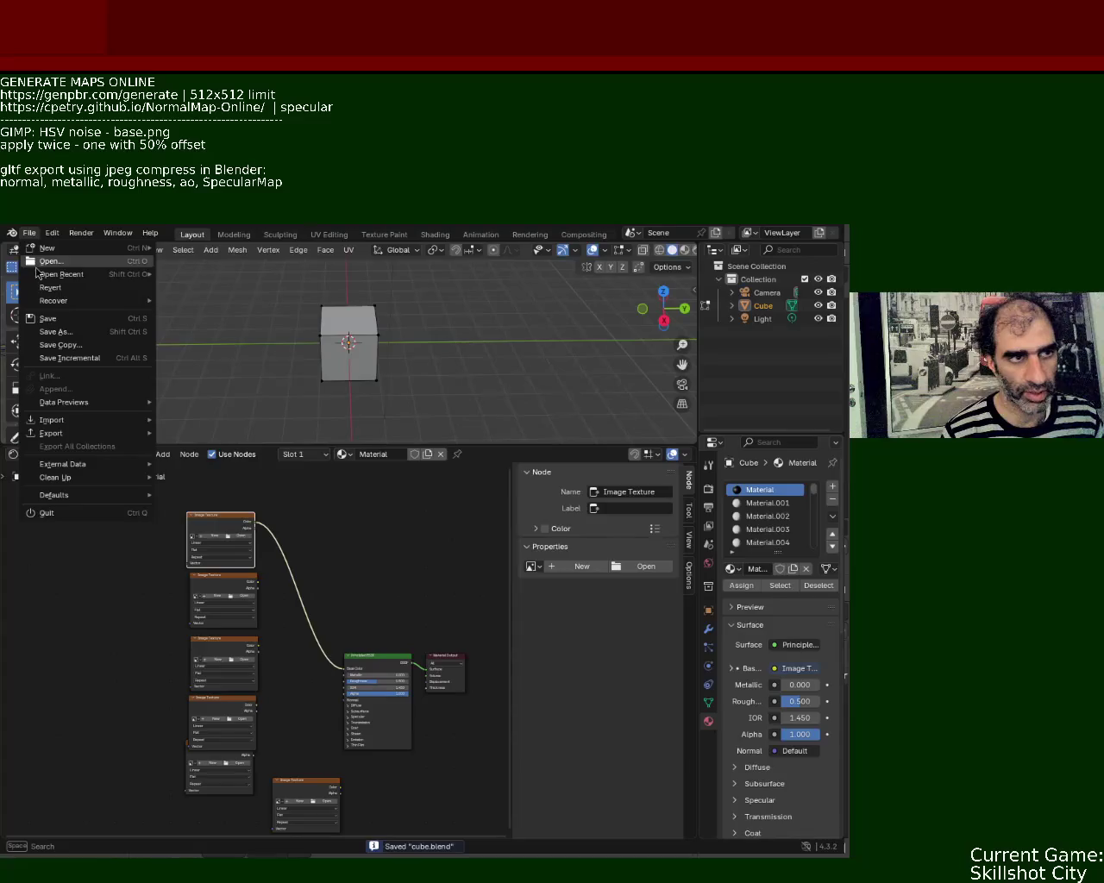
pyautogui.moveTo(63, 274)
pyautogui.click(222, 287)
pyautogui.moveTo(423, 398); pyautogui.dragTo(432, 405, button='middle')
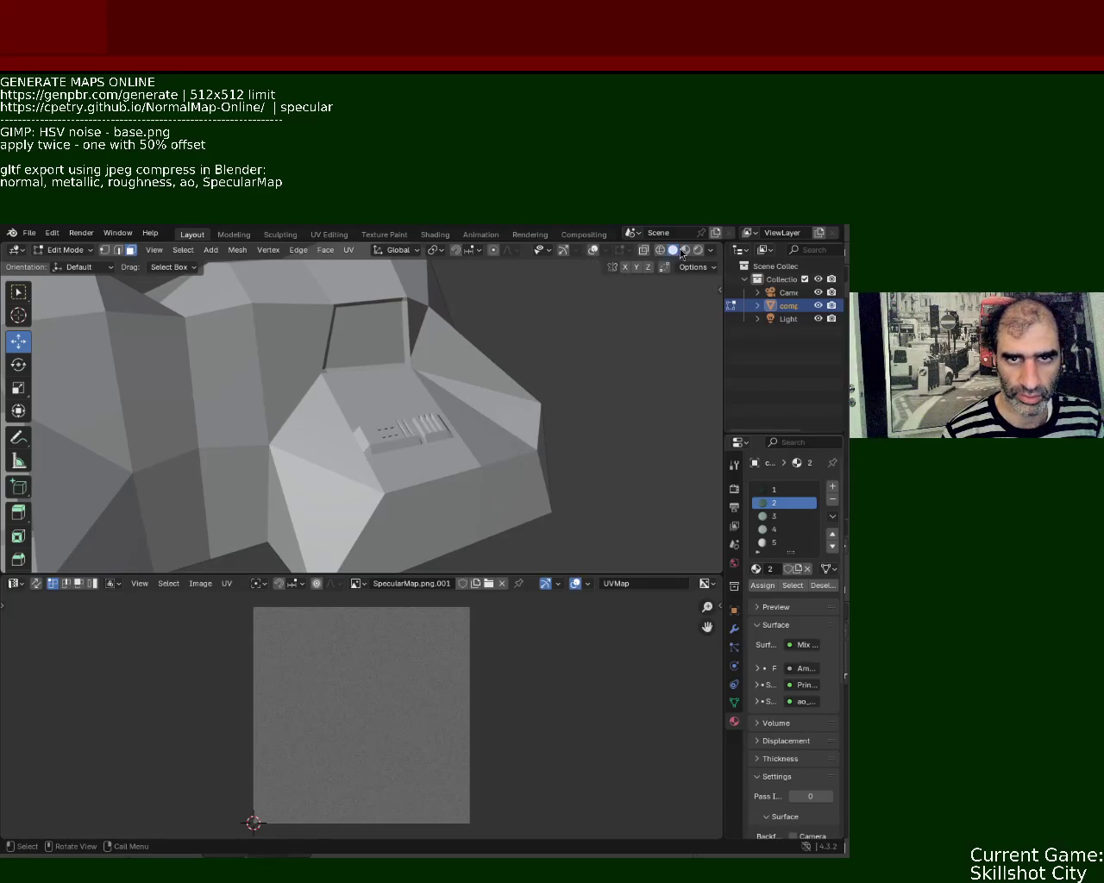
# Show the arcade cabinets in Material Preview, then Rendered shading, orbiting to inspect them.
pyautogui.click(685, 250)
pyautogui.moveTo(517, 442)
pyautogui.mouseDown(button='middle')
pyautogui.moveTo(418, 387)
pyautogui.moveTo(463, 402)
pyautogui.mouseUp(button='middle')
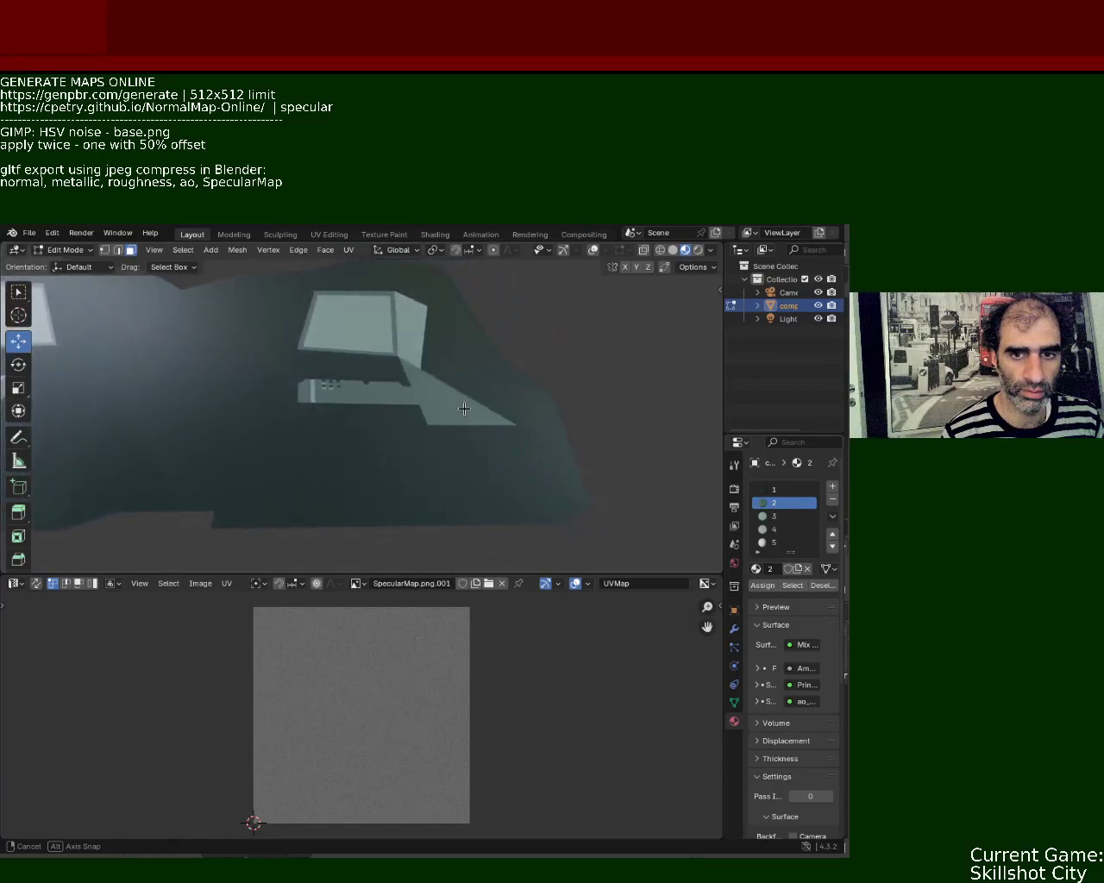
pyautogui.click(698, 250)
pyautogui.moveTo(508, 368)
pyautogui.mouseDown(button='middle')
pyautogui.moveTo(455, 440)
pyautogui.moveTo(475, 414)
pyautogui.moveTo(449, 383)
pyautogui.moveTo(298, 414)
pyautogui.moveTo(343, 443)
pyautogui.moveTo(397, 452)
pyautogui.moveTo(296, 392)
pyautogui.moveTo(481, 387)
pyautogui.moveTo(407, 432)
pyautogui.moveTo(385, 424)
pyautogui.moveTo(399, 389)
pyautogui.moveTo(357, 376)
pyautogui.moveTo(389, 335)
pyautogui.moveTo(406, 348)
pyautogui.moveTo(440, 322)
pyautogui.moveTo(432, 378)
pyautogui.moveTo(475, 382)
pyautogui.moveTo(460, 392)
pyautogui.mouseUp(button='middle')
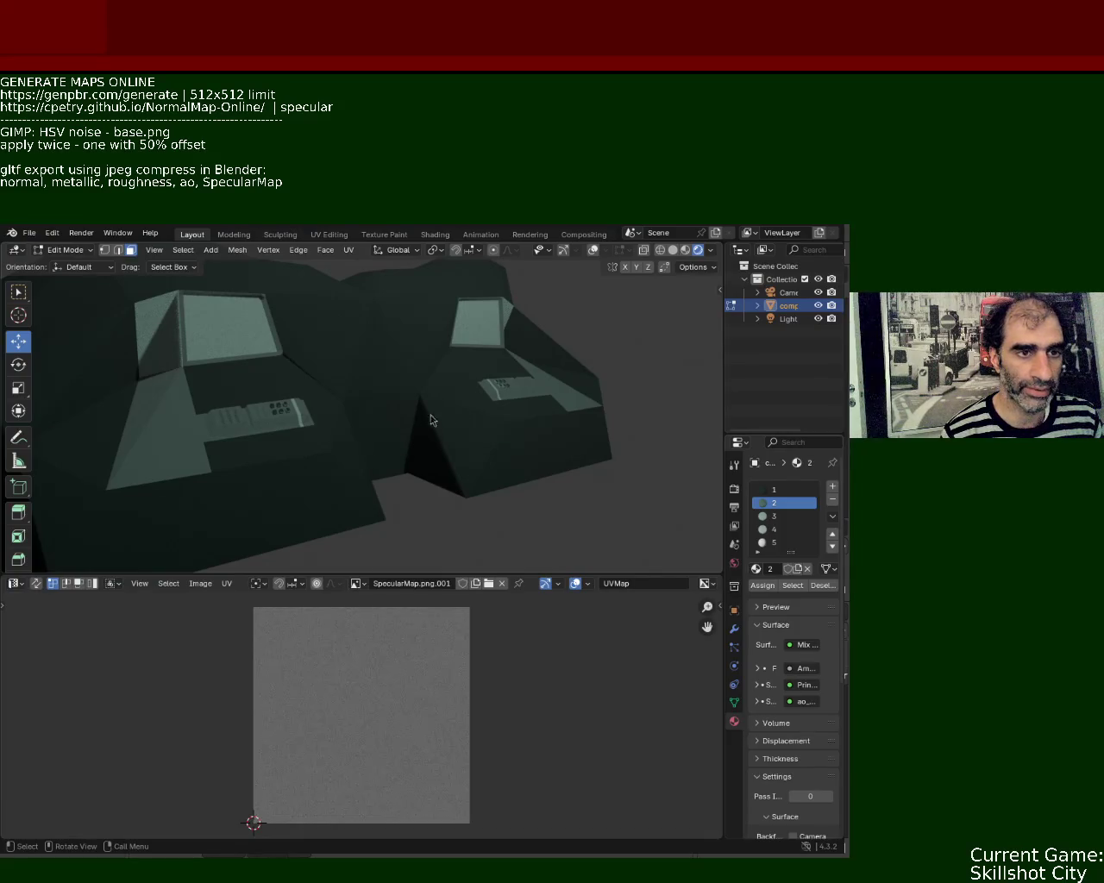
# Toggle between Material Preview and Rendered shading while orbiting around the cabinets.
pyautogui.moveTo(350, 403); pyautogui.dragTo(462, 332, button='middle')
pyautogui.click(686, 250)
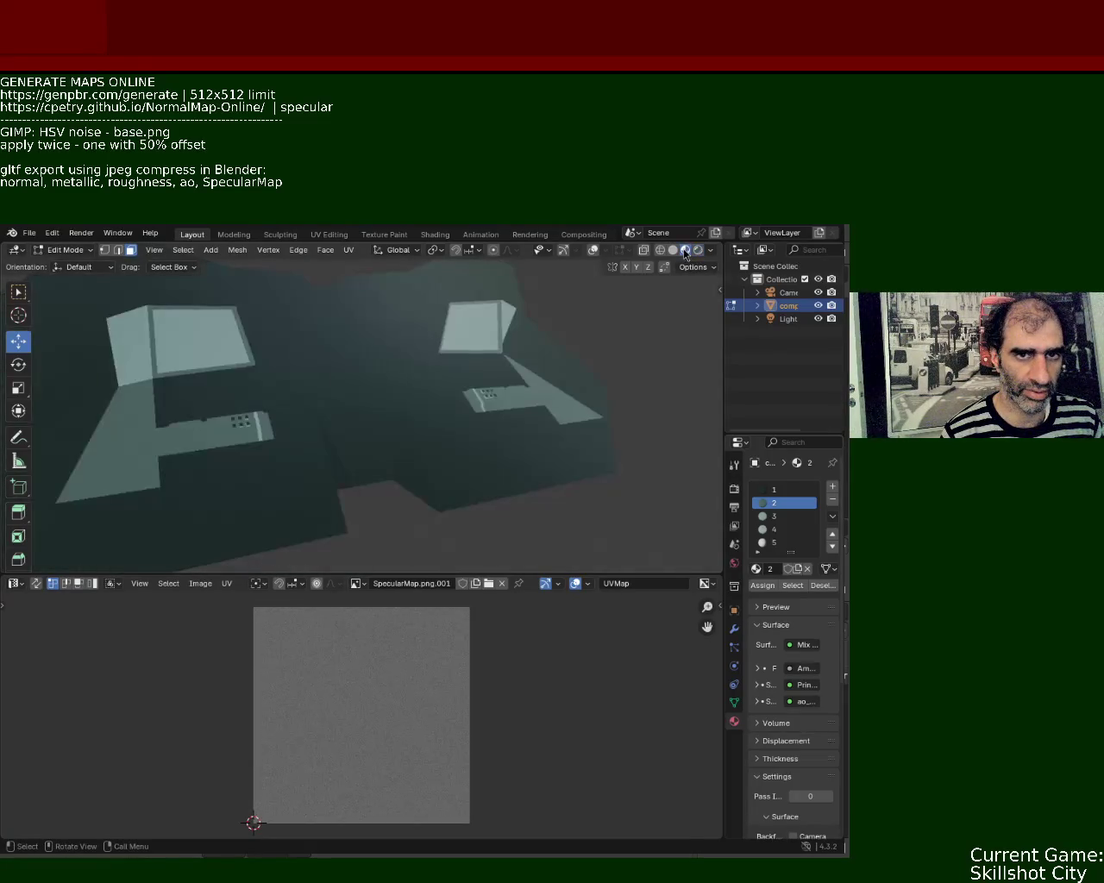
pyautogui.click(697, 250)
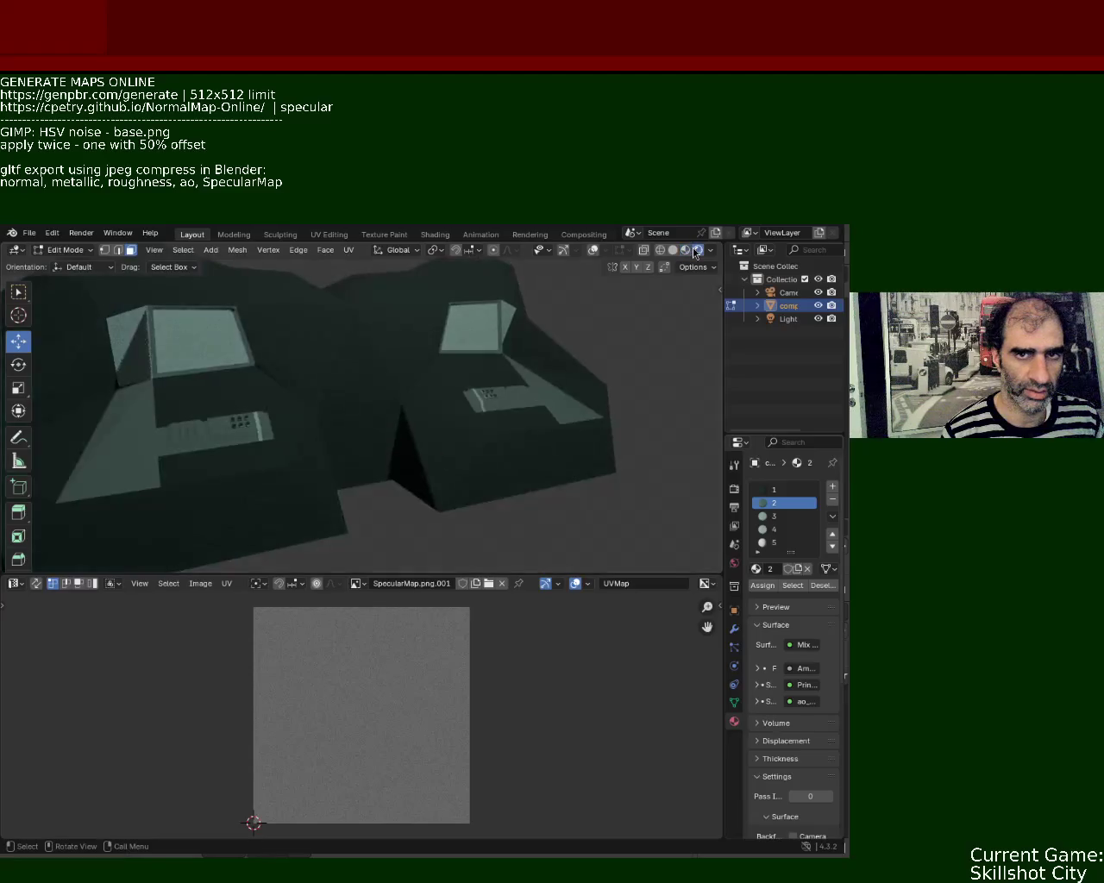
pyautogui.moveTo(340, 424); pyautogui.dragTo(368, 421, button='middle')
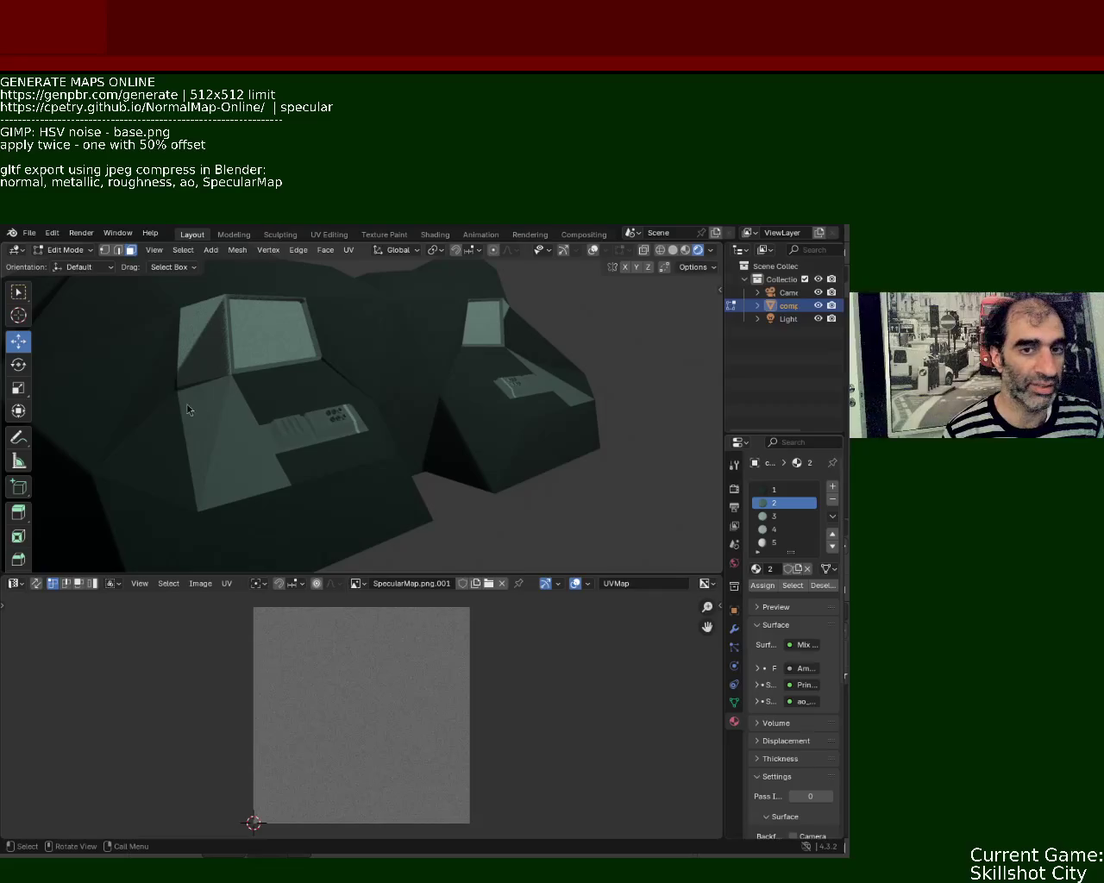
# Enlarge the 3D viewport over the image editor and zoom out to see both cabinets.
pyautogui.moveTo(509, 574); pyautogui.dragTo(506, 709)
pyautogui.moveTo(210, 503)
pyautogui.mouseDown(button='middle')
pyautogui.moveTo(327, 441)
pyautogui.moveTo(346, 446)
pyautogui.moveTo(350, 402)
pyautogui.moveTo(434, 428)
pyautogui.moveTo(410, 421)
pyautogui.moveTo(423, 398)
pyautogui.moveTo(358, 427)
pyautogui.moveTo(320, 424)
pyautogui.mouseUp(button='middle')
pyautogui.scroll(-3, 320, 423)
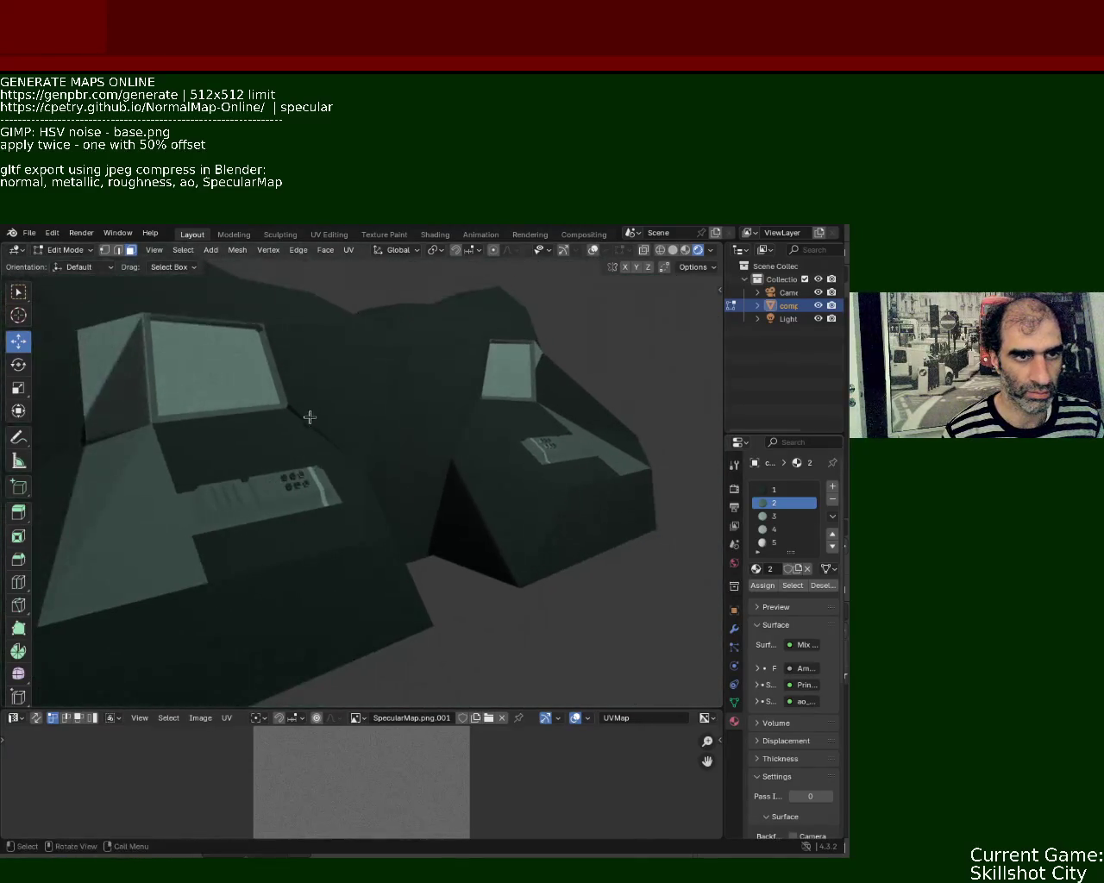